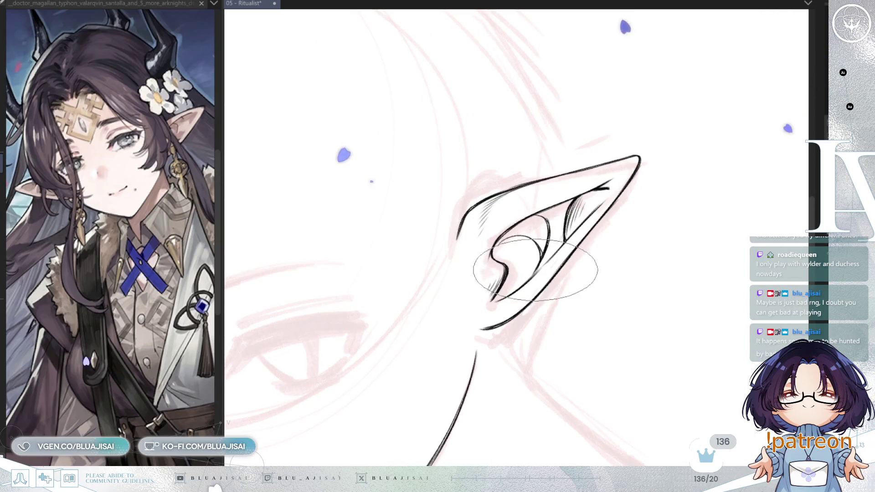
Hatch the large ear's inner folds with short black strokes, then zoom out to check the head.
{"action": "left_click_drag", "start_coordinate": [522, 262], "coordinate": [533, 275]}
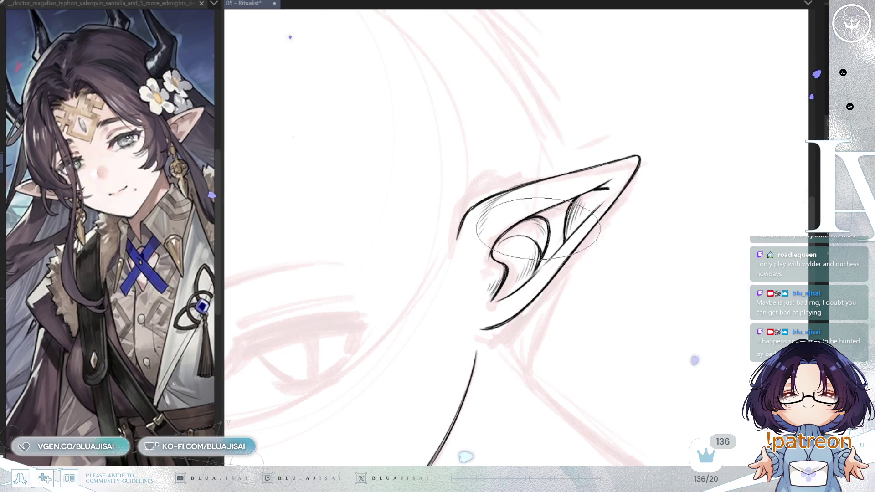
{"action": "scroll", "coordinate": [613, 208], "scroll_direction": "down", "scroll_amount": 2}
{"action": "scroll", "coordinate": [569, 238], "scroll_direction": "up", "scroll_amount": 2}
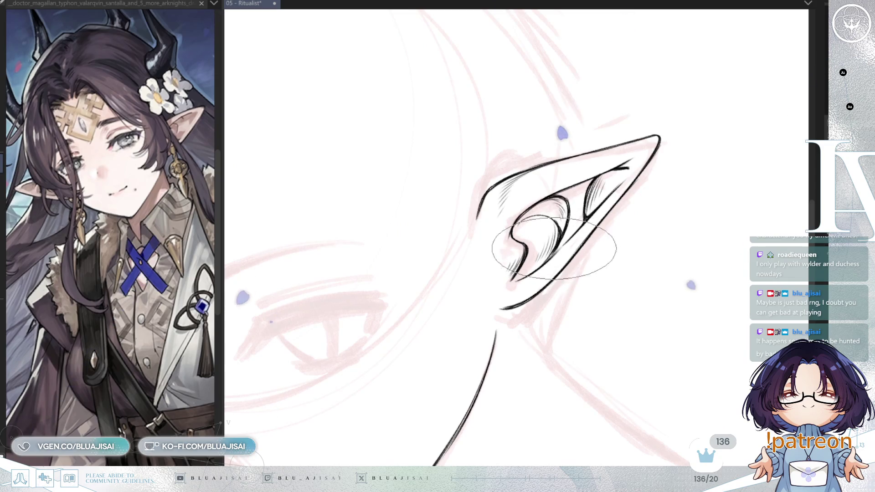
{"action": "scroll", "coordinate": [645, 195], "scroll_direction": "down", "scroll_amount": 2}
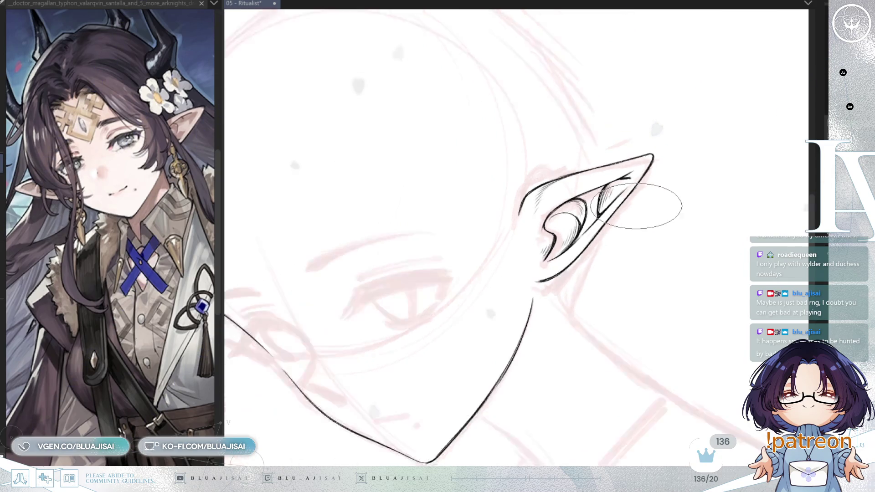
{"action": "scroll", "coordinate": [655, 186], "scroll_direction": "down", "scroll_amount": 3}
{"action": "scroll", "coordinate": [661, 185], "scroll_direction": "up", "scroll_amount": 2}
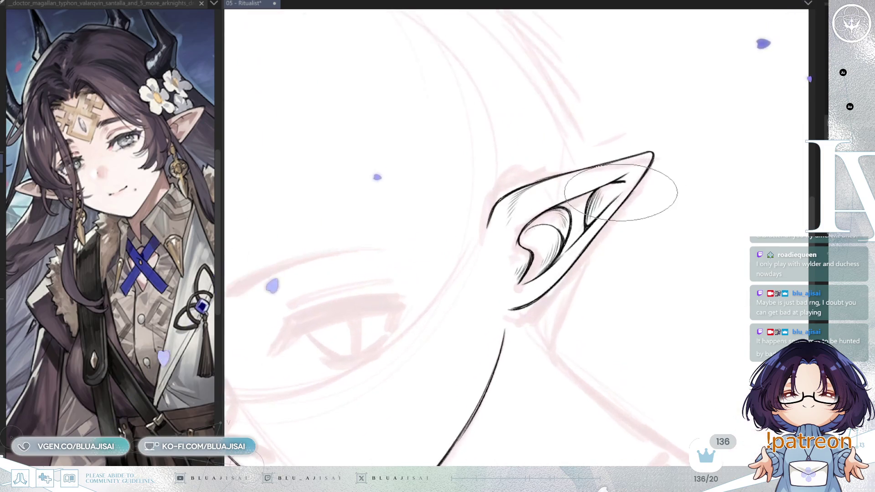
{"action": "scroll", "coordinate": [638, 200], "scroll_direction": "up", "scroll_amount": 2}
{"action": "scroll", "coordinate": [615, 218], "scroll_direction": "up", "scroll_amount": 1}
{"action": "left_click_drag", "start_coordinate": [610, 225], "coordinate": [587, 262]}
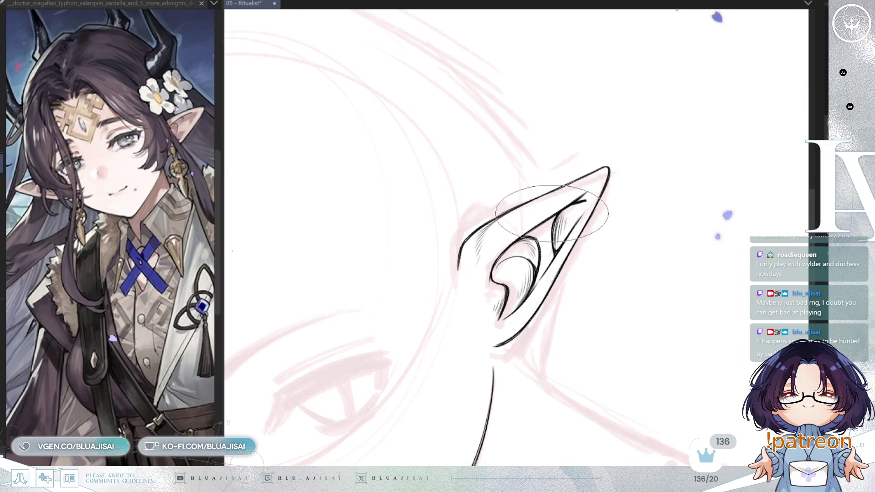
{"action": "scroll", "coordinate": [597, 182], "scroll_direction": "down", "scroll_amount": 4}
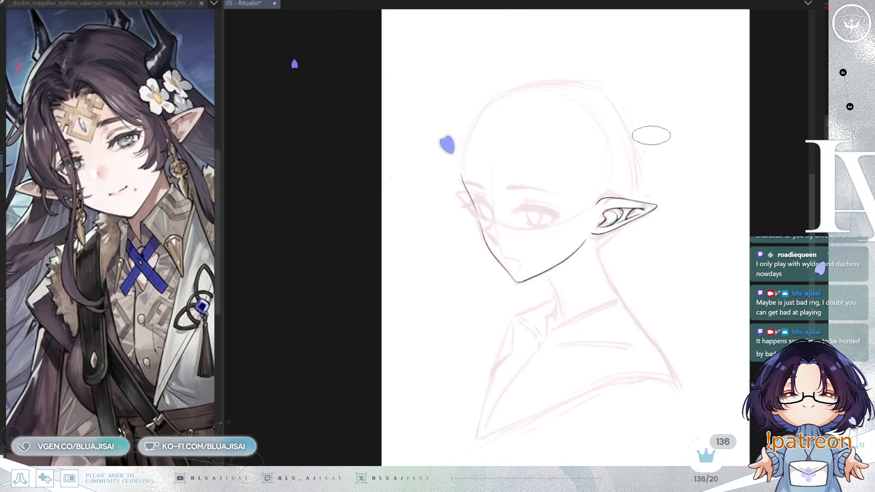
Mirror and rotate the view onto the far cheek, and redraw the far-ear tip as a curved stroke.
{"action": "key", "text": "m"}
{"action": "scroll", "coordinate": [621, 160], "scroll_direction": "up", "scroll_amount": 2}
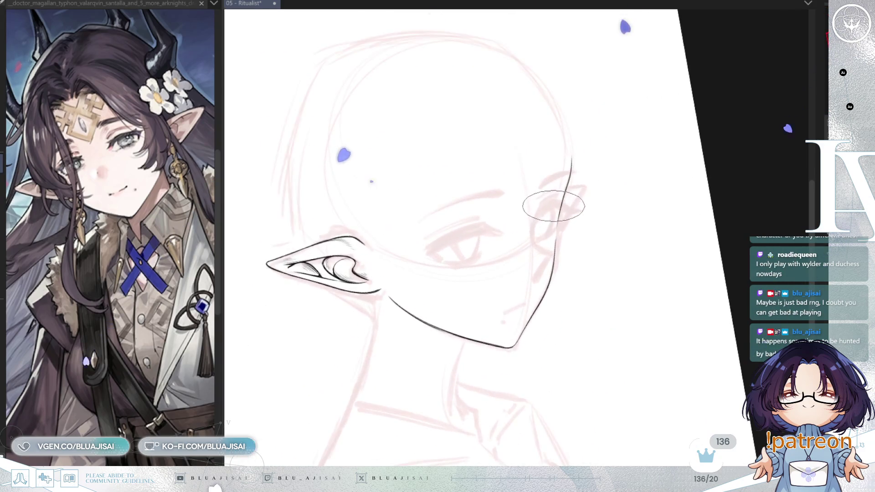
{"action": "scroll", "coordinate": [557, 196], "scroll_direction": "up", "scroll_amount": 2}
{"action": "scroll", "coordinate": [557, 196], "scroll_direction": "up", "scroll_amount": 2}
{"action": "scroll", "coordinate": [602, 143], "scroll_direction": "up", "scroll_amount": 2}
{"action": "left_click_drag", "start_coordinate": [569, 190], "coordinate": [547, 190]}
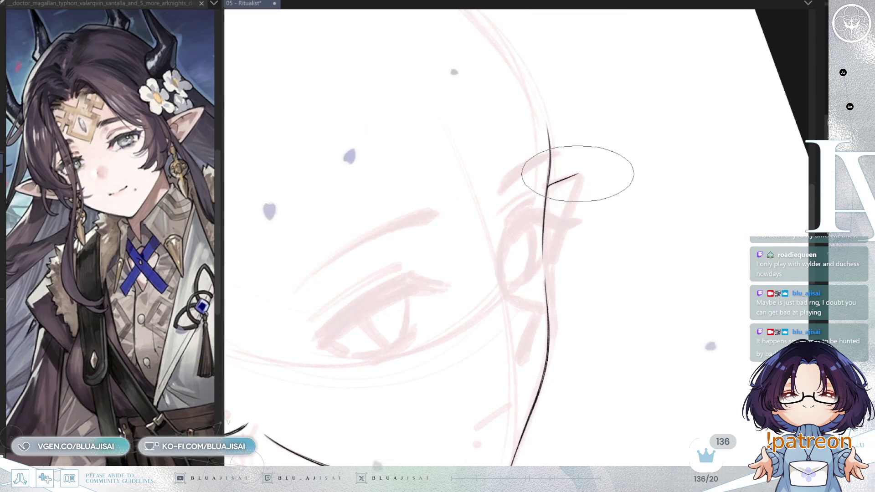
{"action": "key", "text": "ctrl+z"}
{"action": "left_click_drag", "start_coordinate": [547, 185], "coordinate": [575, 175]}
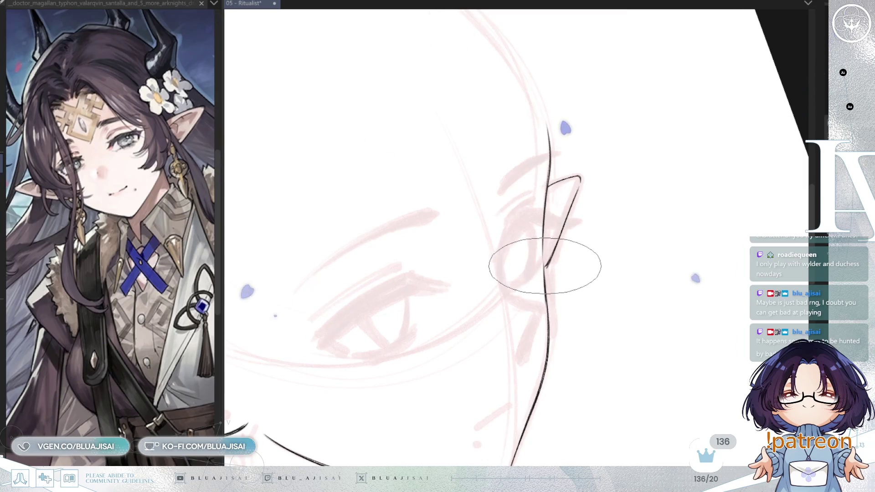
Join the far-ear stroke sharply to the cheek line and add a thin stroke inside its tip.
{"action": "left_click_drag", "start_coordinate": [546, 267], "coordinate": [544, 273]}
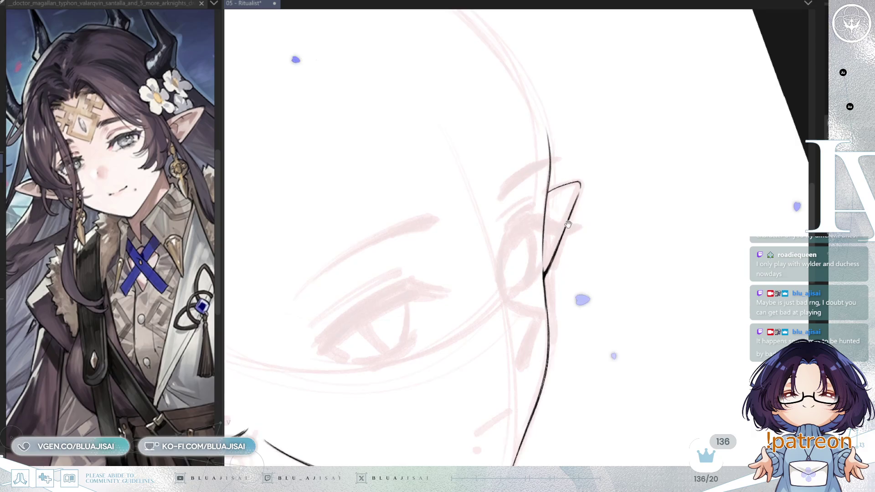
{"action": "key", "text": "-"}
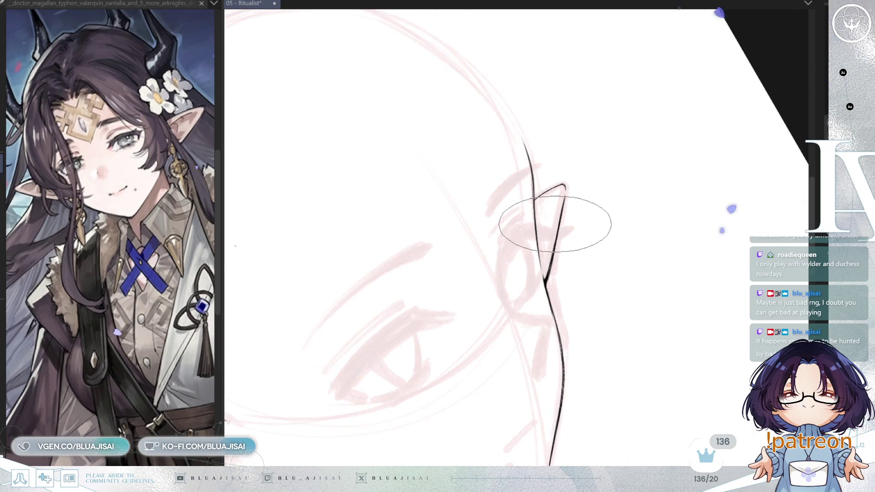
{"action": "key", "text": "-"}
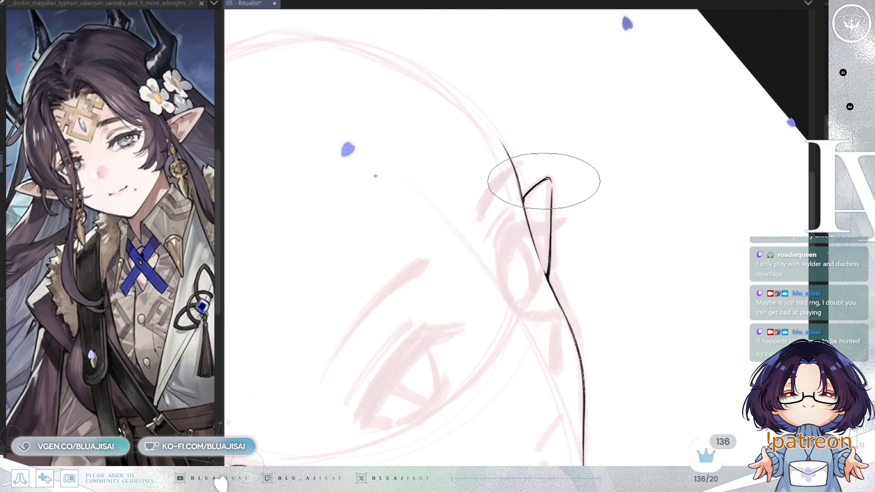
{"action": "left_click_drag", "start_coordinate": [529, 223], "coordinate": [544, 193]}
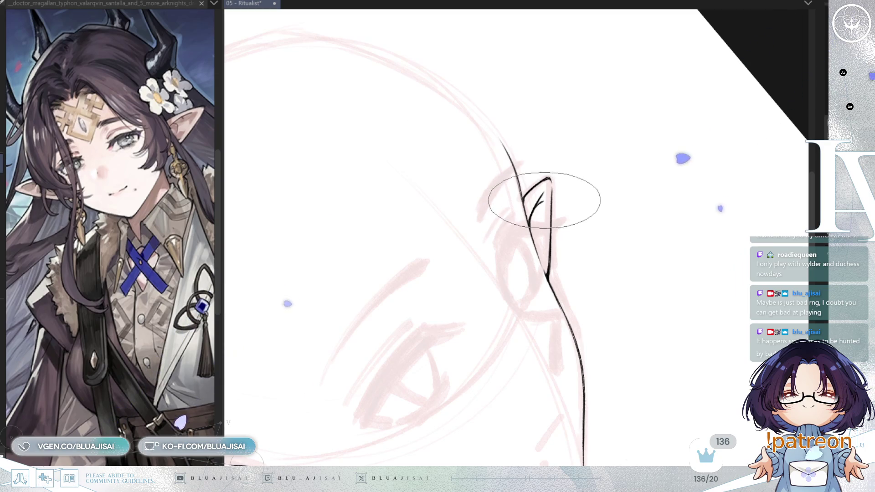
{"action": "left_click_drag", "start_coordinate": [544, 202], "coordinate": [556, 195]}
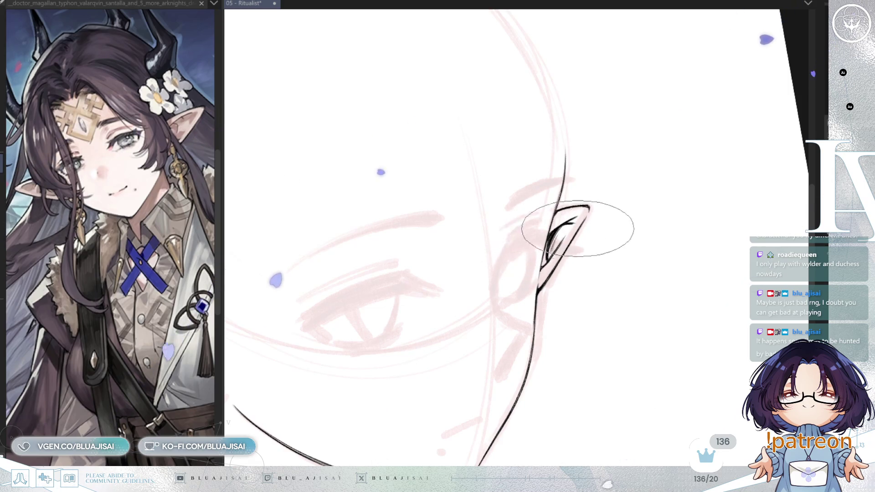
{"action": "scroll", "coordinate": [561, 225], "scroll_direction": "down", "scroll_amount": 2}
{"action": "scroll", "coordinate": [584, 219], "scroll_direction": "down", "scroll_amount": 2}
{"action": "scroll", "coordinate": [598, 217], "scroll_direction": "down", "scroll_amount": 1}
{"action": "scroll", "coordinate": [608, 217], "scroll_direction": "down", "scroll_amount": 2}
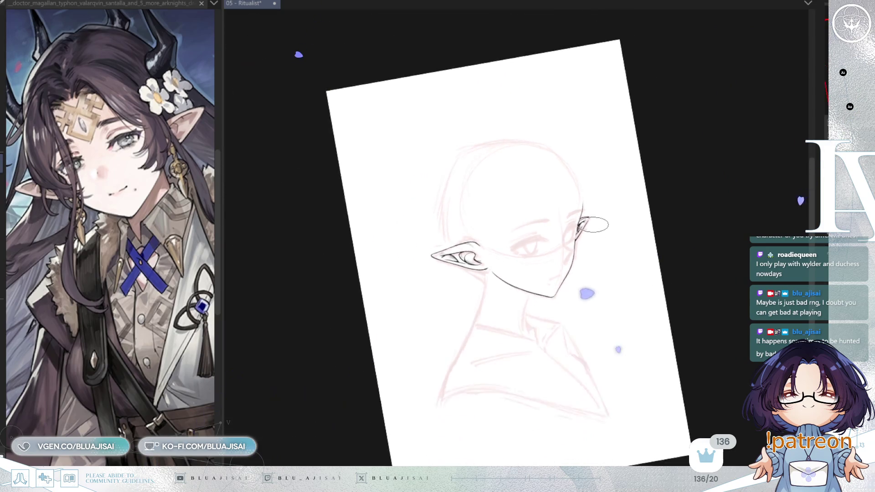
Reset the view rotation, mirror to check proportions, and zoom onto the far ear tip.
{"action": "key", "text": "5"}
{"action": "scroll", "coordinate": [620, 207], "scroll_direction": "up", "scroll_amount": 2}
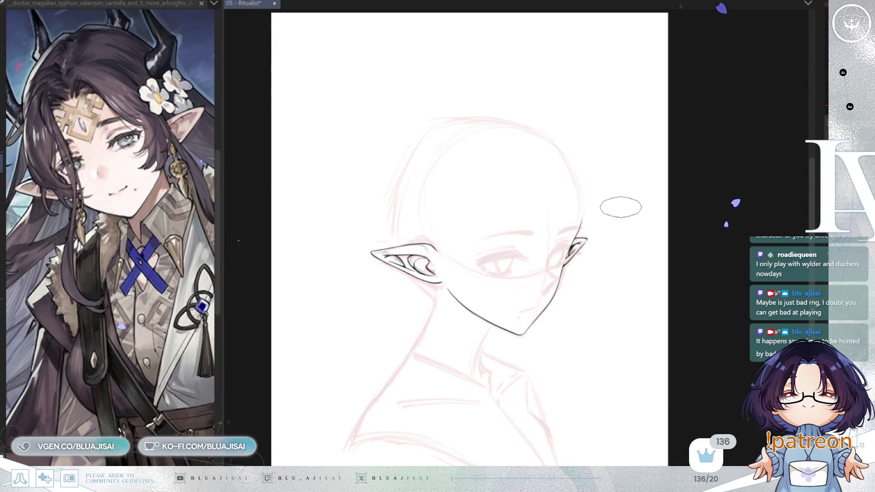
{"action": "key", "text": "h"}
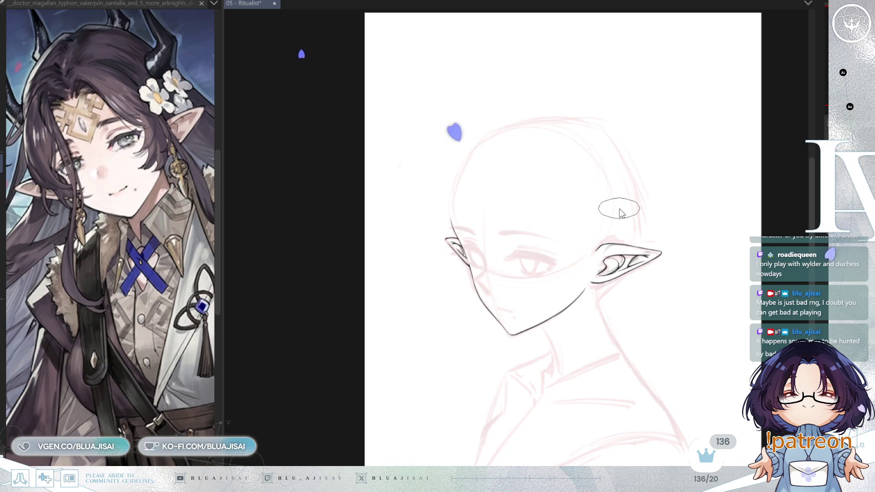
{"action": "key", "text": "h"}
{"action": "scroll", "coordinate": [617, 206], "scroll_direction": "up", "scroll_amount": 2}
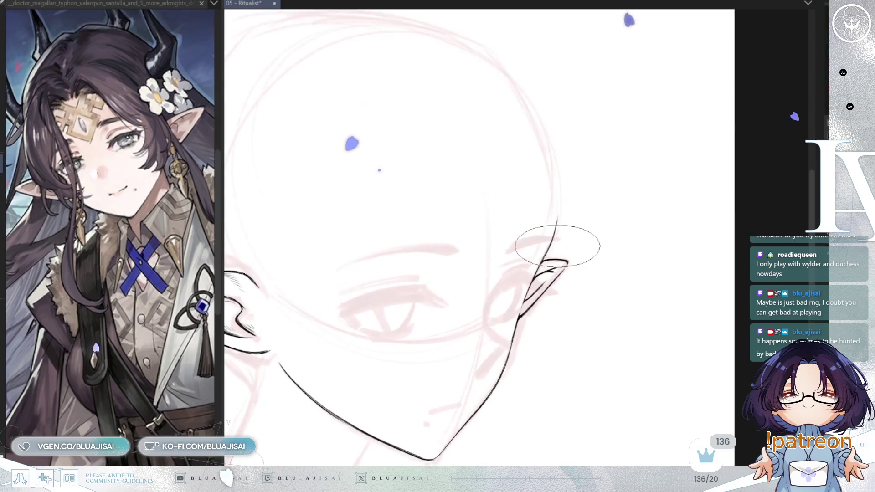
{"action": "scroll", "coordinate": [567, 234], "scroll_direction": "up", "scroll_amount": 1}
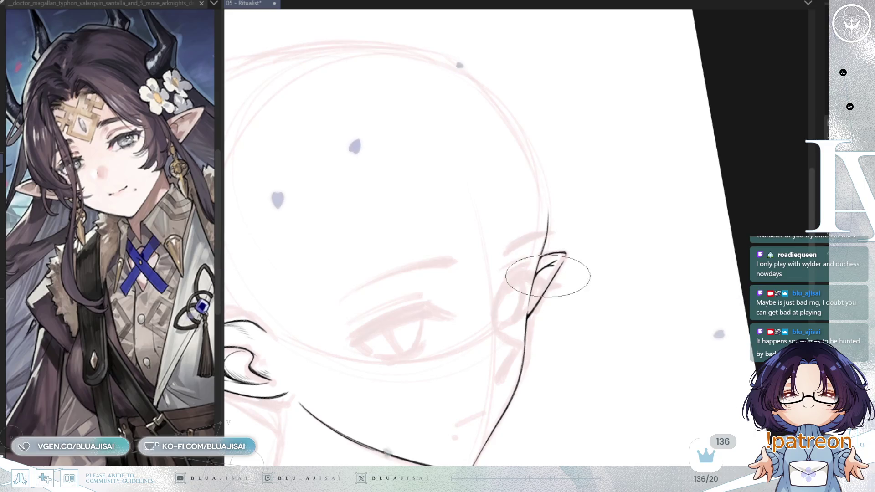
{"action": "scroll", "coordinate": [563, 245], "scroll_direction": "up", "scroll_amount": 1}
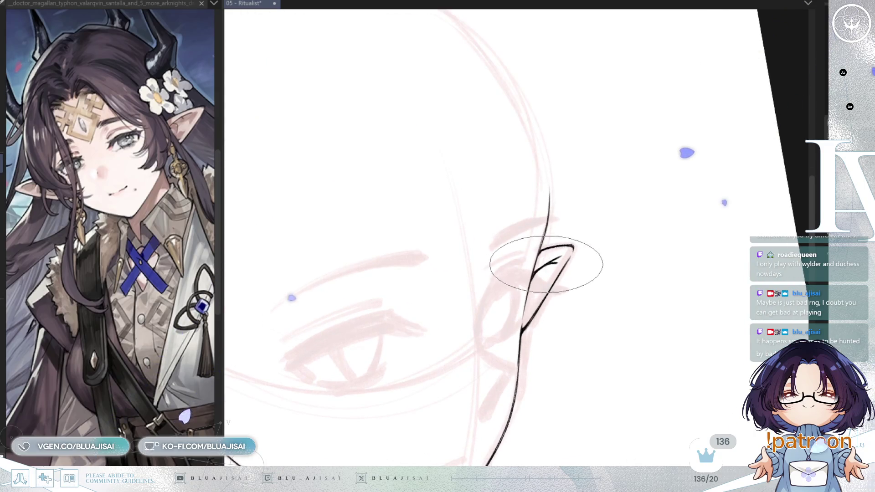
Add faint marks and a thin inner line inside the far ear's hooked point, then recentre the head.
{"action": "left_click_drag", "start_coordinate": [557, 257], "coordinate": [549, 254]}
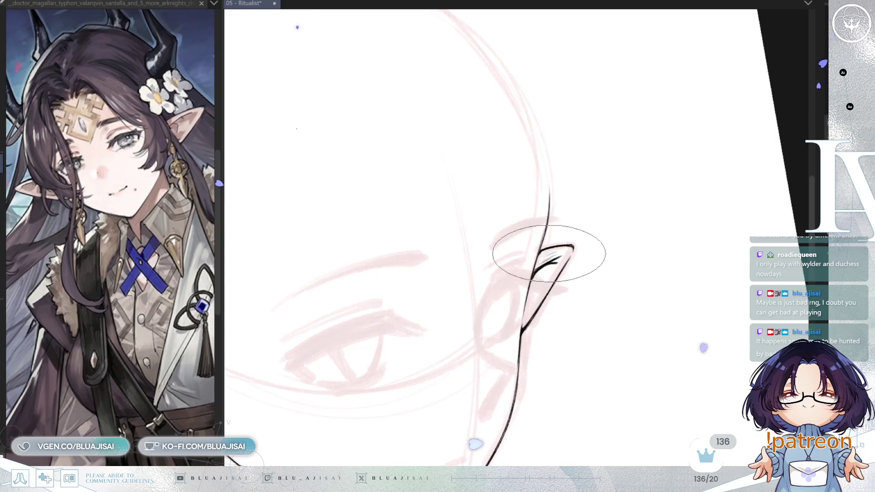
{"action": "left_click_drag", "start_coordinate": [535, 293], "coordinate": [542, 268]}
{"action": "scroll", "coordinate": [547, 274], "scroll_direction": "down", "scroll_amount": 2}
{"action": "scroll", "coordinate": [592, 235], "scroll_direction": "down", "scroll_amount": 2}
{"action": "scroll", "coordinate": [598, 236], "scroll_direction": "down", "scroll_amount": 2}
{"action": "left_click_drag", "start_coordinate": [598, 236], "coordinate": [636, 171]}
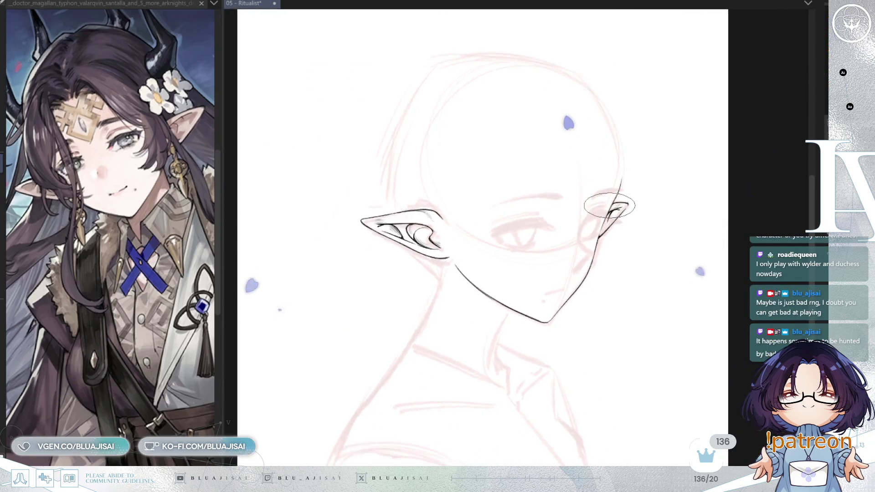
{"action": "scroll", "coordinate": [610, 205], "scroll_direction": "up", "scroll_amount": 2}
{"action": "scroll", "coordinate": [604, 207], "scroll_direction": "up", "scroll_amount": 1}
{"action": "scroll", "coordinate": [604, 208], "scroll_direction": "down", "scroll_amount": 1}
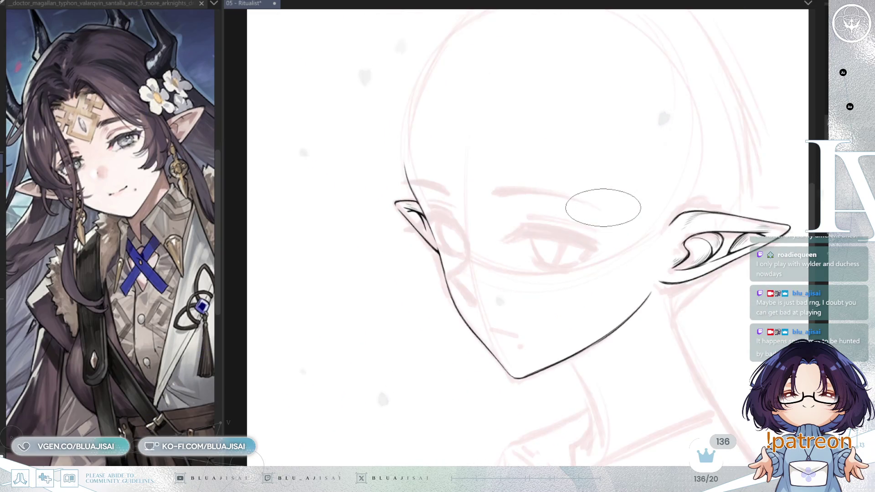
Ink a curved line where the ear meets the cheek, mirroring the view to check it.
{"action": "scroll", "coordinate": [587, 196], "scroll_direction": "up", "scroll_amount": 2}
{"action": "left_click_drag", "start_coordinate": [568, 237], "coordinate": [570, 286]}
{"action": "key", "text": "m"}
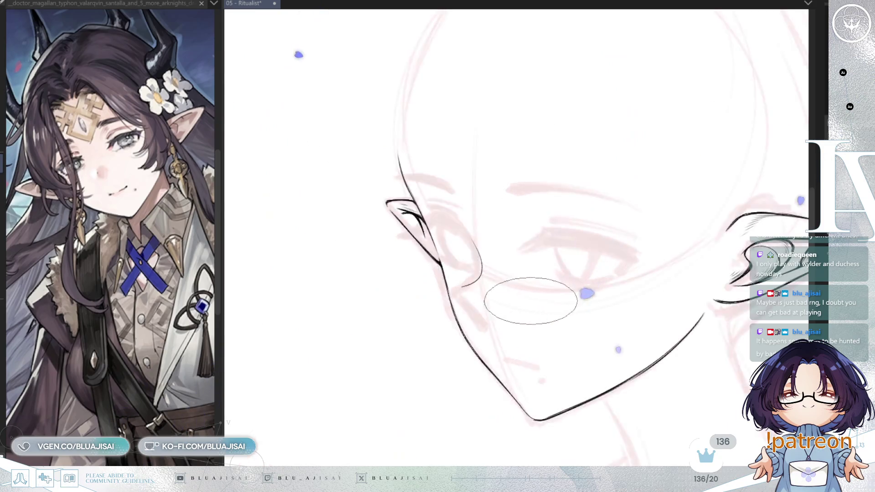
{"action": "key", "text": "6"}
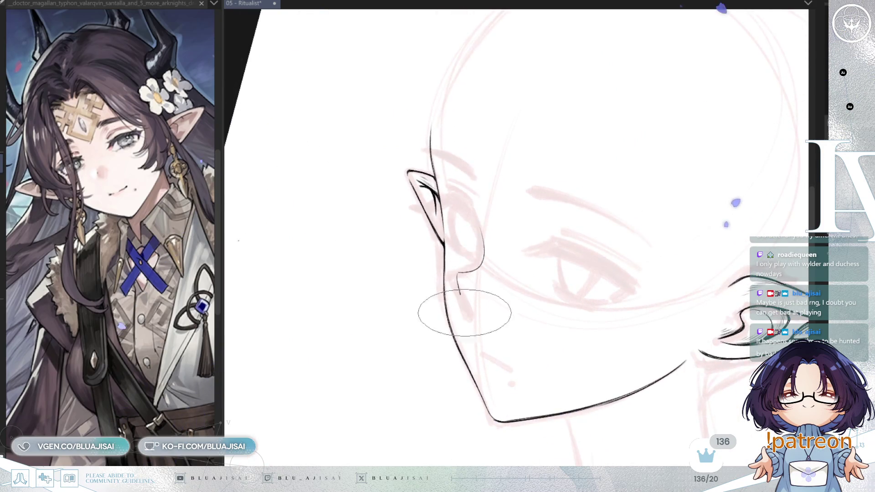
{"action": "key", "text": "m"}
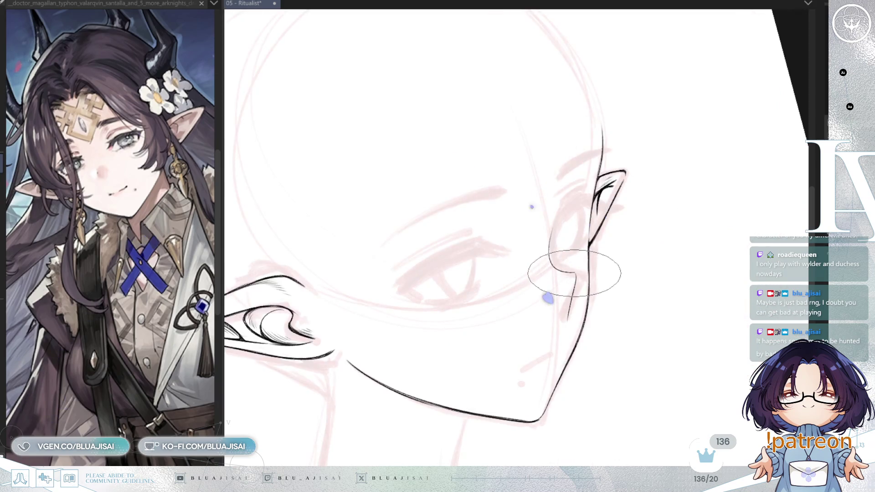
{"action": "scroll", "coordinate": [574, 274], "scroll_direction": "up", "scroll_amount": 2}
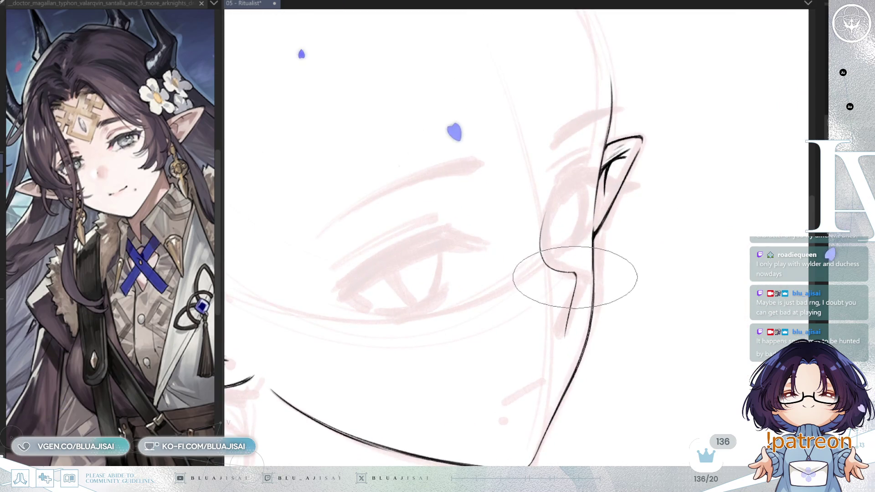
{"action": "key", "text": "m"}
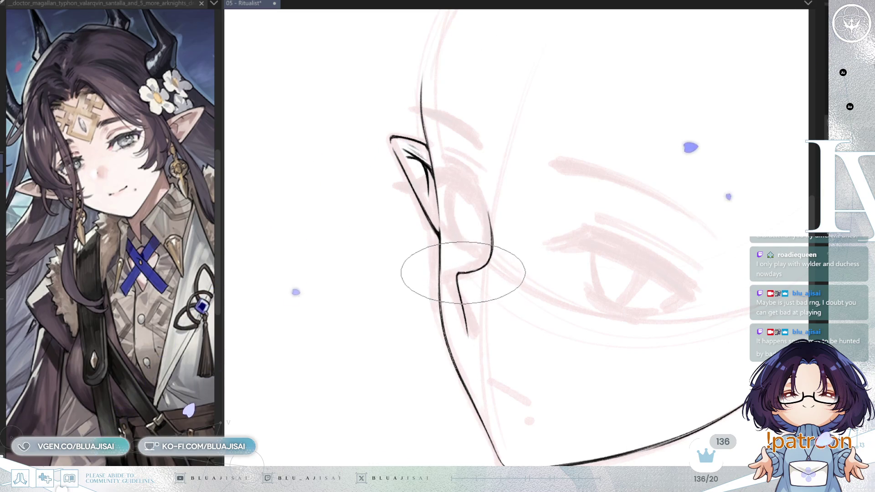
Ink the short mouth stroke above the chin, then restore the view's orientation.
{"action": "key", "text": "h"}
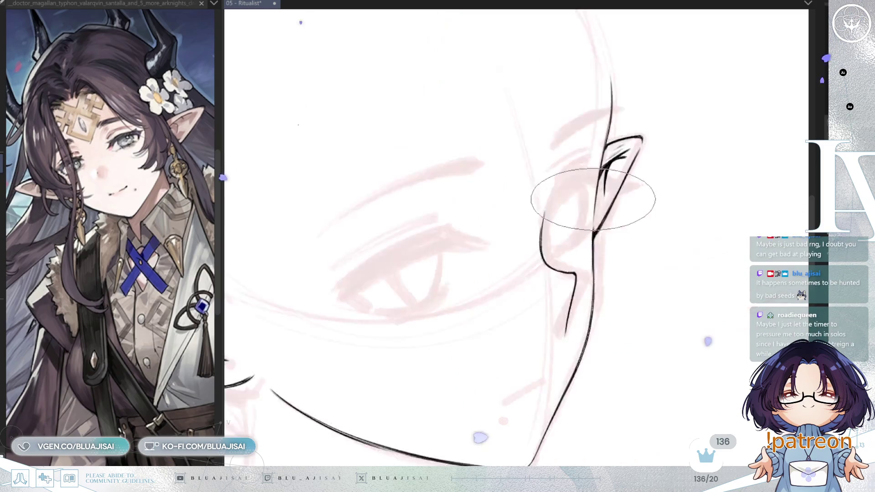
{"action": "left_click_drag", "start_coordinate": [523, 361], "coordinate": [537, 277]}
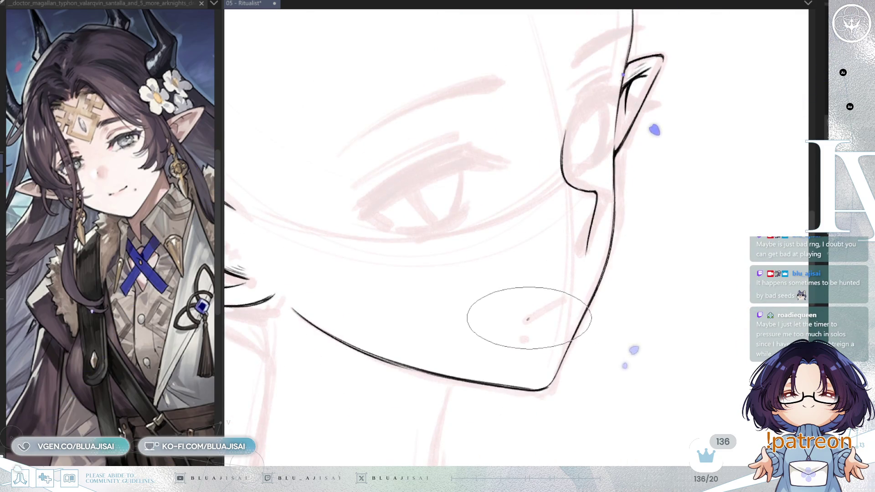
{"action": "left_click_drag", "start_coordinate": [527, 319], "coordinate": [560, 301]}
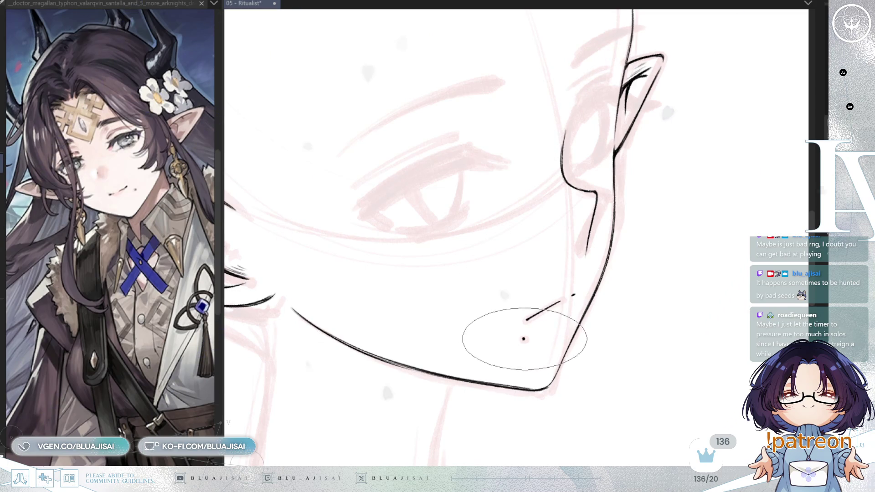
{"action": "key", "text": "h"}
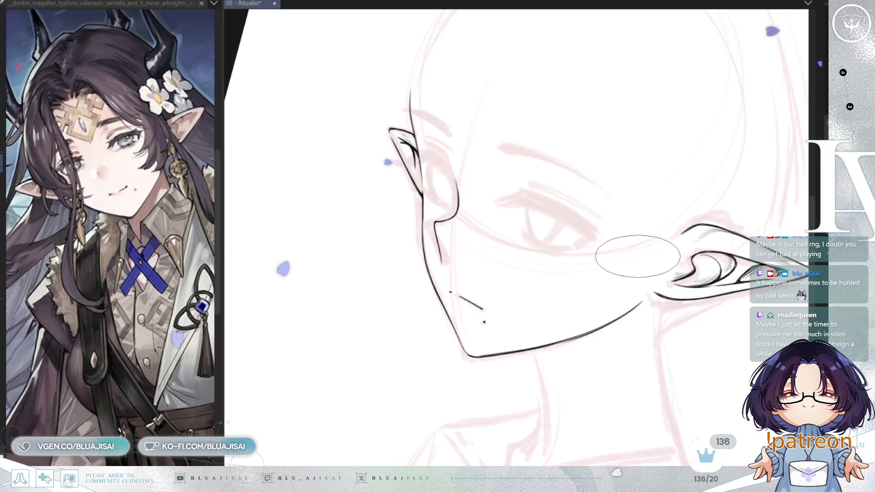
{"action": "key", "text": "minus"}
{"action": "key", "text": "minus"}
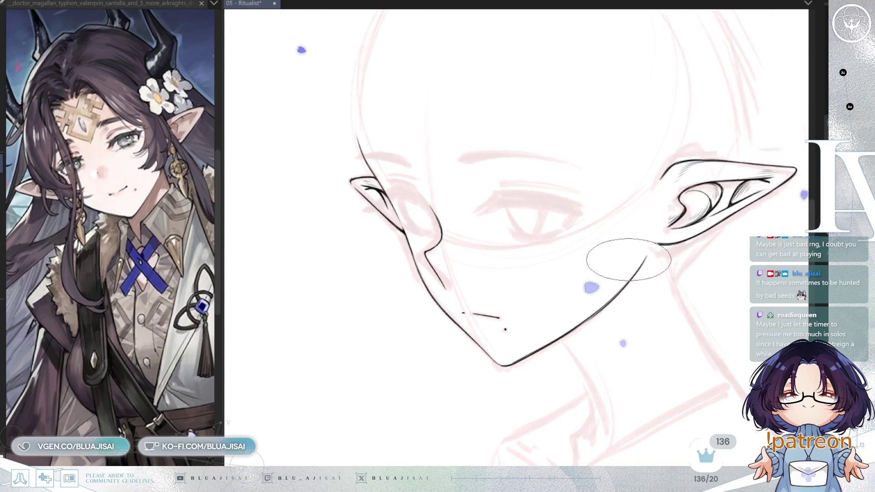
Tilt the canvas view back clockwise for inking the jawline into the ear.
{"action": "key", "text": "equal"}
{"action": "key", "text": "equal"}
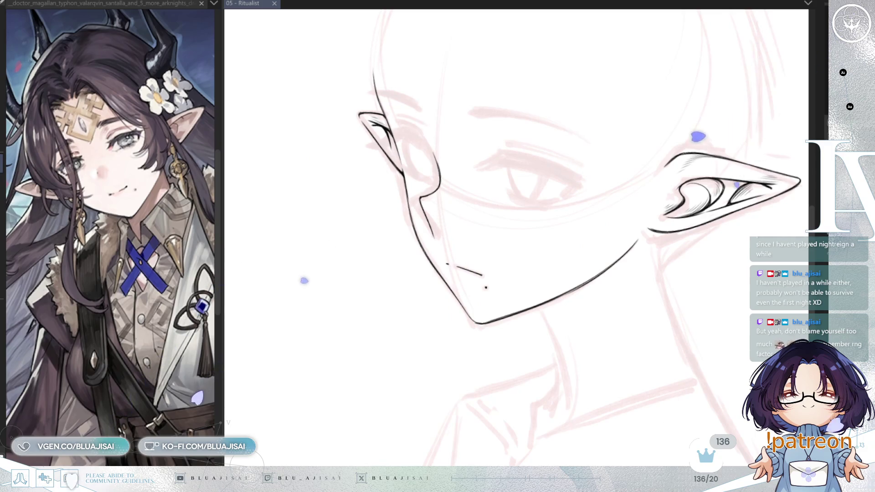
Ink the neck lines on both sides below the jaw, mirroring the view to check them.
{"action": "key", "text": "h"}
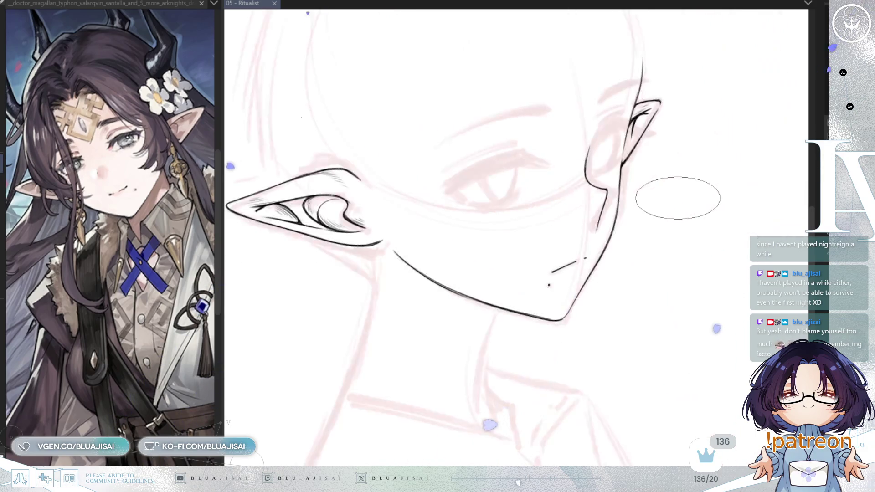
{"action": "left_click_drag", "start_coordinate": [573, 298], "coordinate": [603, 263]}
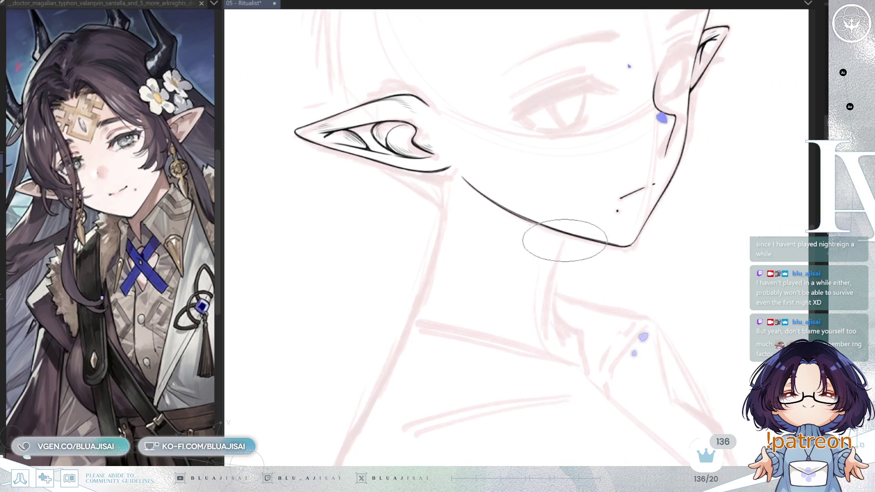
{"action": "left_click_drag", "start_coordinate": [568, 235], "coordinate": [548, 319]}
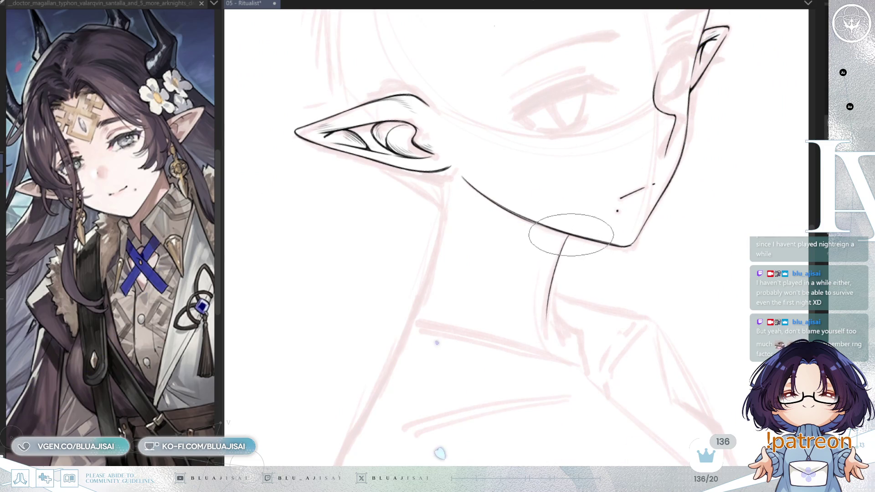
{"action": "scroll", "coordinate": [556, 235], "scroll_direction": "up", "scroll_amount": 2}
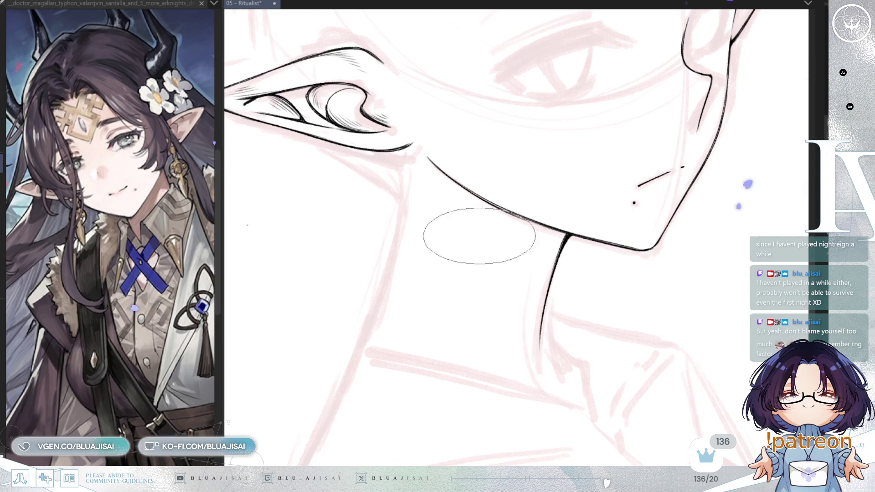
{"action": "left_click_drag", "start_coordinate": [407, 180], "coordinate": [376, 313]}
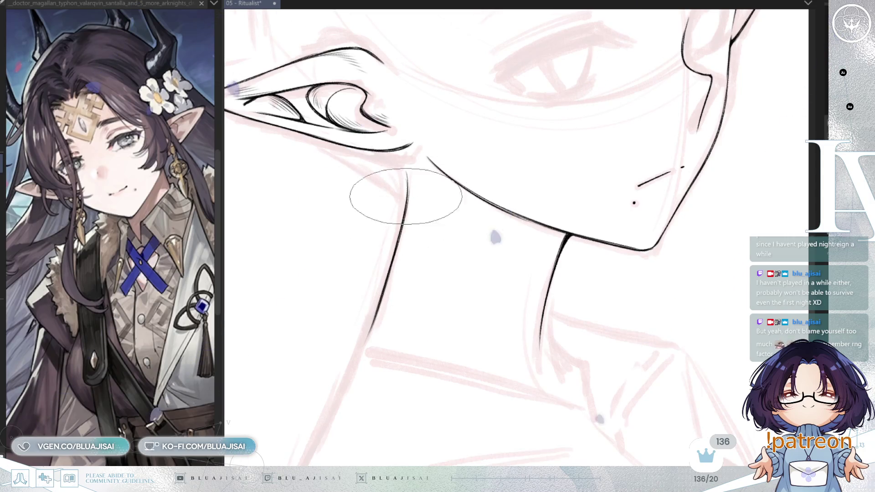
{"action": "key", "text": "m"}
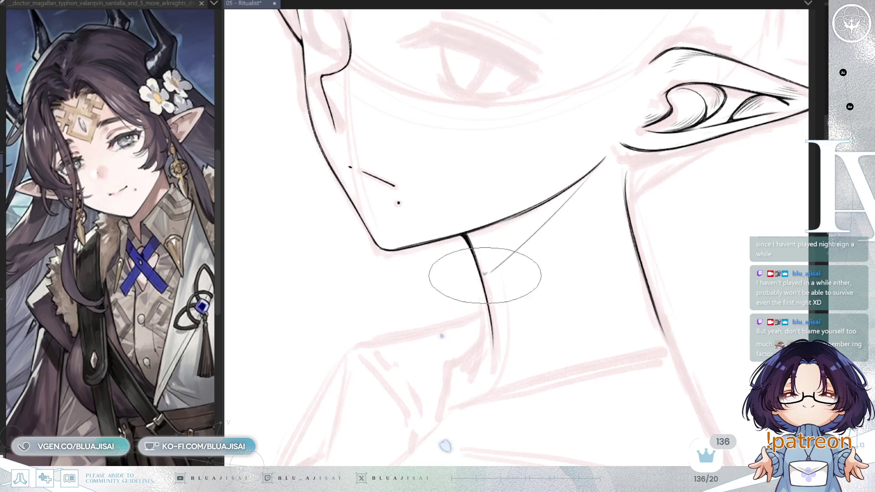
{"action": "scroll", "coordinate": [609, 209], "scroll_direction": "down", "scroll_amount": 1}
{"action": "scroll", "coordinate": [609, 209], "scroll_direction": "down", "scroll_amount": 1}
{"action": "scroll", "coordinate": [609, 209], "scroll_direction": "down", "scroll_amount": 1}
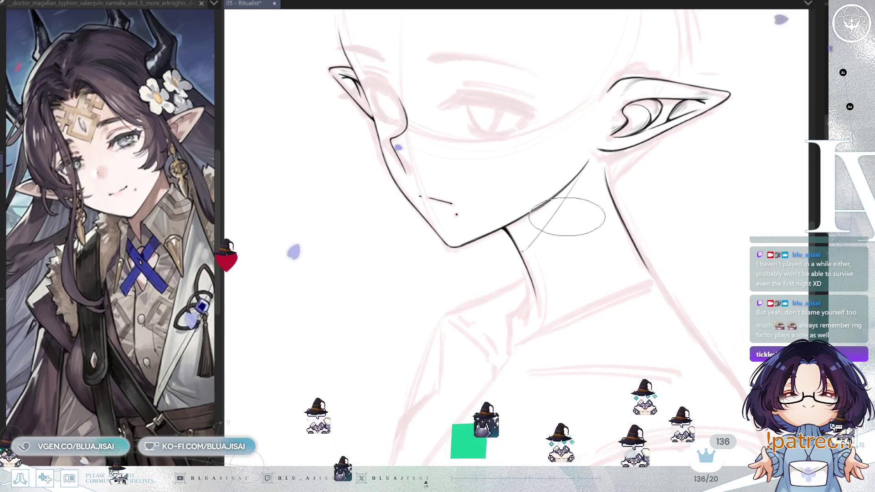
Draw a thin diagonal stroke below the jawline toward the ear as the neck shadow edge.
{"action": "scroll", "coordinate": [567, 216], "scroll_direction": "up", "scroll_amount": 1}
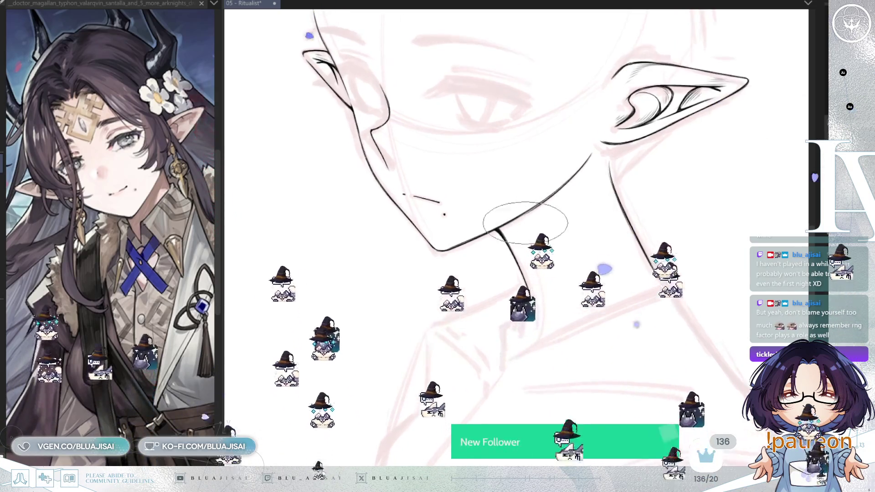
{"action": "left_click_drag", "start_coordinate": [515, 246], "coordinate": [565, 201]}
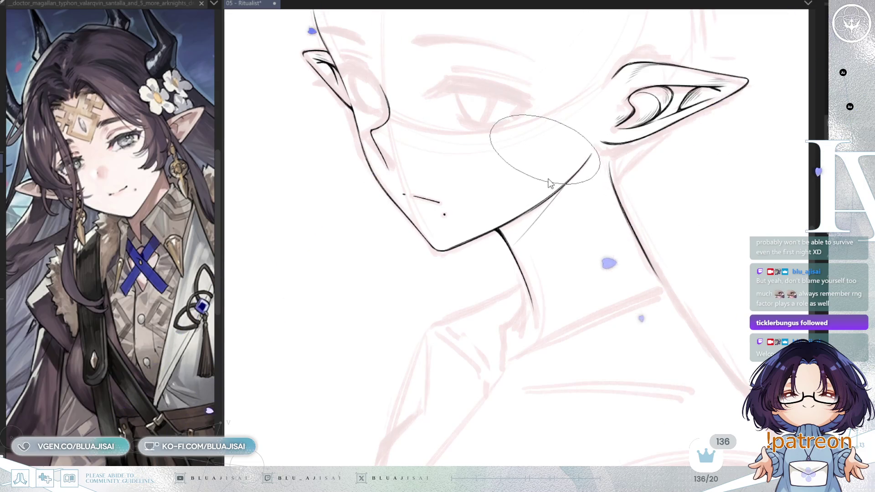
Hatch the neck shadow densely beneath the jawline, undoing overlong strokes.
{"action": "left_click_drag", "start_coordinate": [538, 164], "coordinate": [506, 205]}
{"action": "key", "text": "ctrl+z"}
{"action": "left_click_drag", "start_coordinate": [579, 157], "coordinate": [478, 262]}
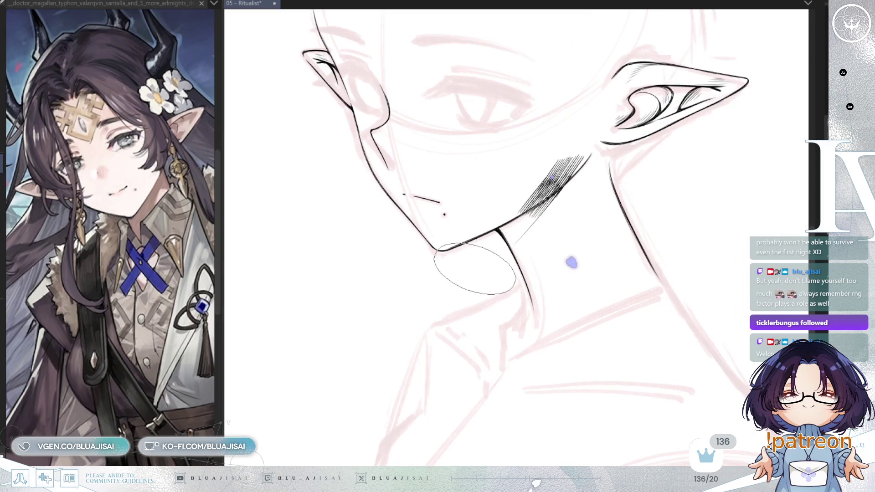
{"action": "left_click_drag", "start_coordinate": [537, 199], "coordinate": [479, 260]}
{"action": "key", "text": "ctrl+z"}
{"action": "left_click_drag", "start_coordinate": [561, 180], "coordinate": [483, 255]}
{"action": "left_click_drag", "start_coordinate": [568, 166], "coordinate": [517, 208]}
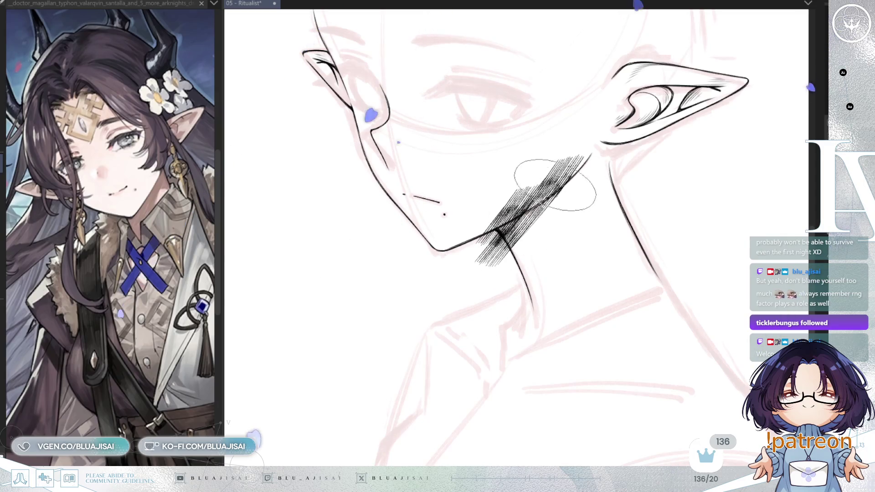
{"action": "left_click_drag", "start_coordinate": [558, 184], "coordinate": [502, 242]}
{"action": "left_click_drag", "start_coordinate": [558, 175], "coordinate": [483, 262]}
{"action": "left_click_drag", "start_coordinate": [547, 230], "coordinate": [478, 273]}
{"action": "key", "text": "ctrl+z"}
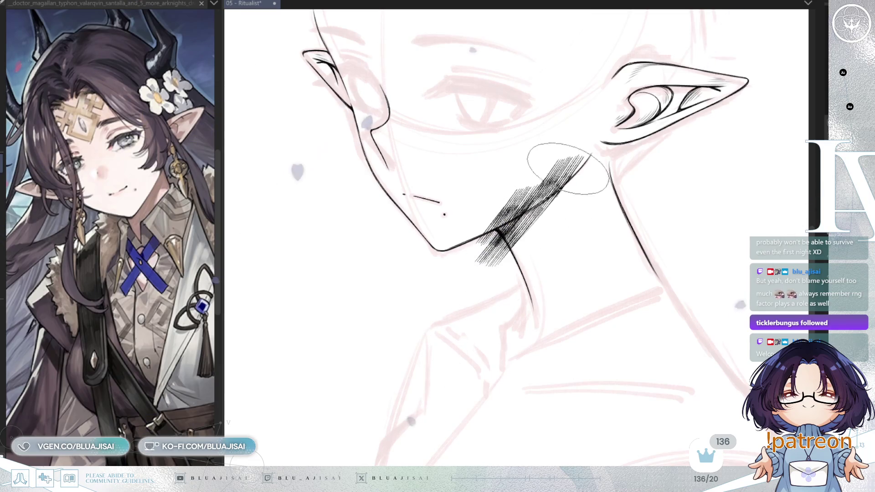
{"action": "left_click_drag", "start_coordinate": [588, 157], "coordinate": [506, 226]}
{"action": "left_click_drag", "start_coordinate": [583, 183], "coordinate": [493, 268]}
{"action": "left_click_drag", "start_coordinate": [588, 157], "coordinate": [524, 219]}
{"action": "left_click_drag", "start_coordinate": [584, 187], "coordinate": [501, 266]}
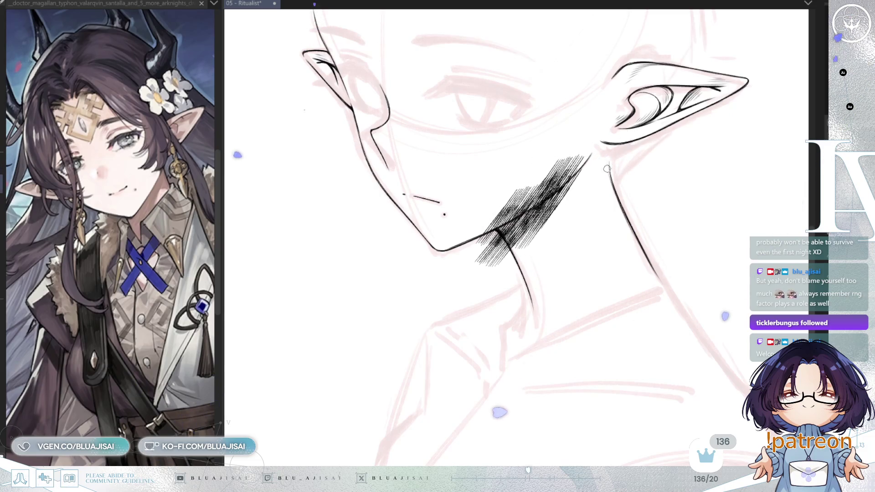
Erase hatching above the jawline and beside the neck line to leave a clean edge.
{"action": "scroll", "coordinate": [584, 196], "scroll_direction": "up", "scroll_amount": 3}
{"action": "left_click_drag", "start_coordinate": [393, 254], "coordinate": [483, 201]}
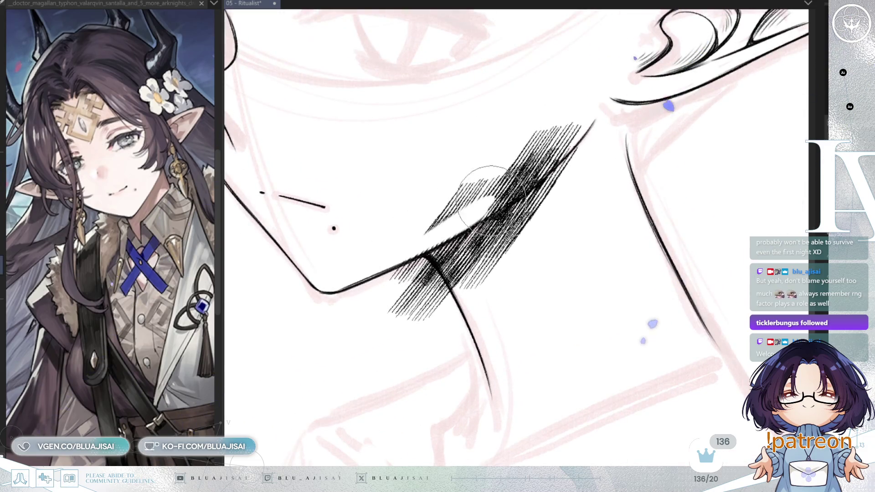
{"action": "mouse_move", "coordinate": [429, 237]}
{"action": "left_mouse_down"}
{"action": "mouse_move", "coordinate": [504, 196]}
{"action": "mouse_move", "coordinate": [468, 196]}
{"action": "mouse_move", "coordinate": [585, 107]}
{"action": "left_mouse_up"}
{"action": "mouse_move", "coordinate": [565, 137]}
{"action": "left_mouse_down"}
{"action": "mouse_move", "coordinate": [474, 200]}
{"action": "mouse_move", "coordinate": [411, 215]}
{"action": "left_mouse_up"}
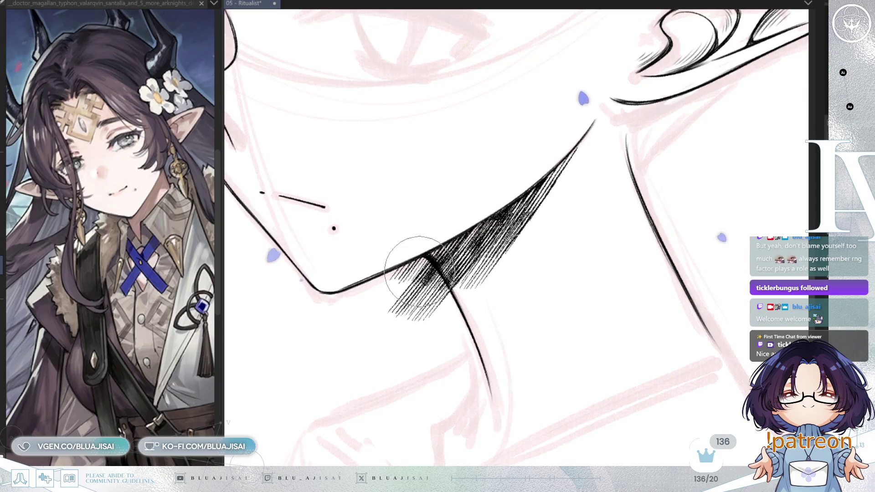
{"action": "key", "text": "h"}
{"action": "left_click_drag", "start_coordinate": [625, 248], "coordinate": [590, 301]}
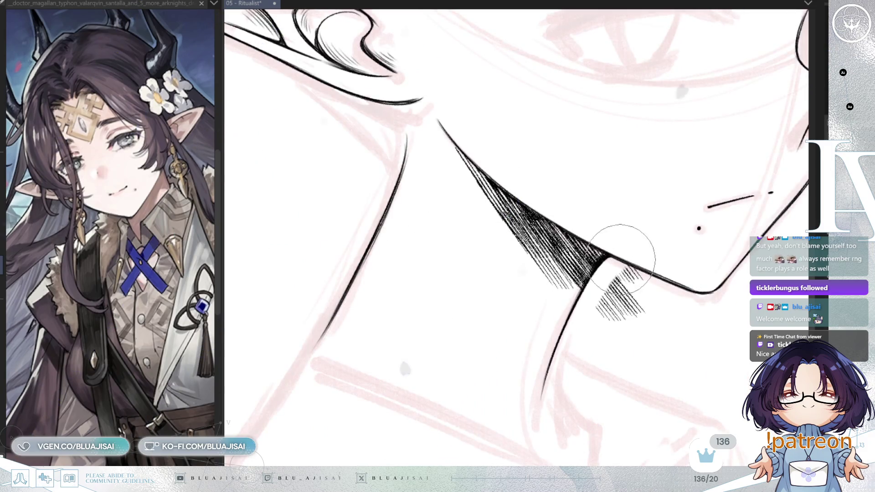
{"action": "left_click_drag", "start_coordinate": [622, 258], "coordinate": [649, 244]}
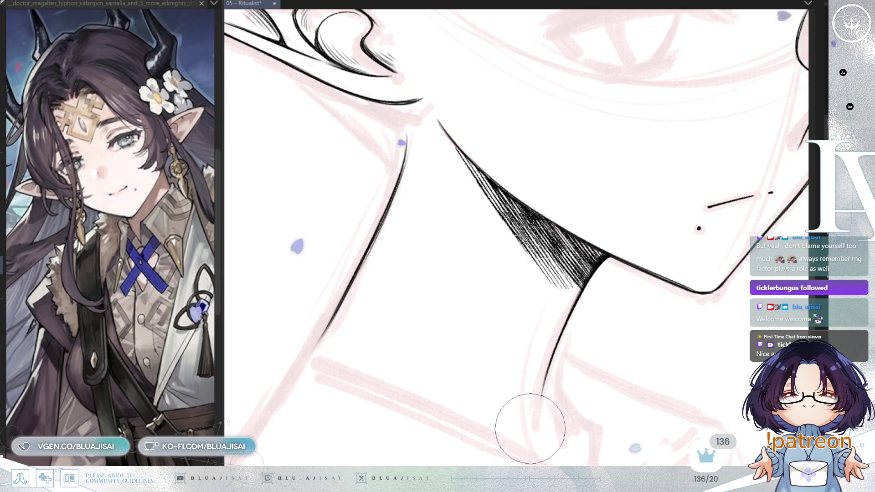
{"action": "scroll", "coordinate": [674, 195], "scroll_direction": "down", "scroll_amount": 2}
{"action": "scroll", "coordinate": [631, 231], "scroll_direction": "down", "scroll_amount": 1}
Mirror the view back to normal and zoom out to see the whole drawing.
{"action": "scroll", "coordinate": [592, 311], "scroll_direction": "down", "scroll_amount": 1}
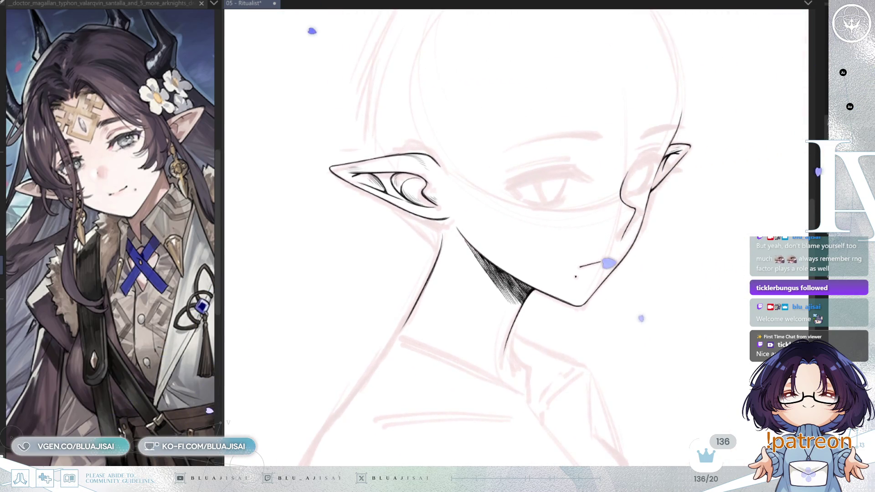
{"action": "key", "text": "h"}
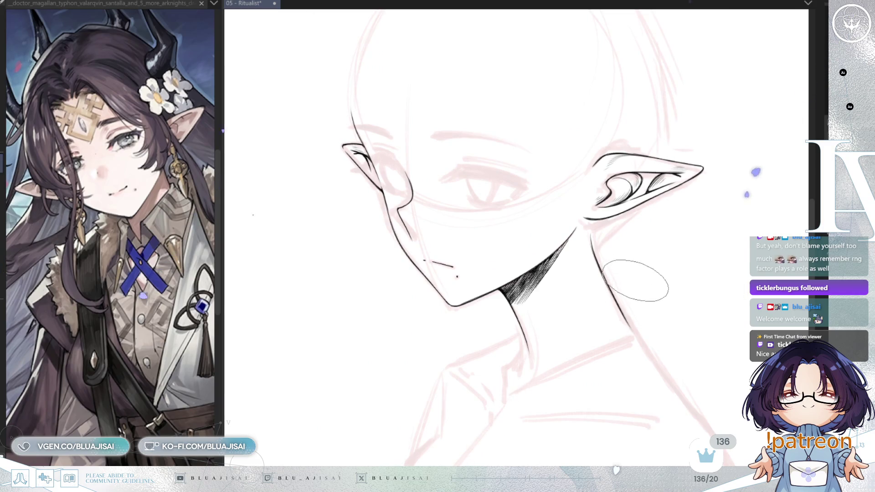
{"action": "scroll", "coordinate": [670, 241], "scroll_direction": "down", "scroll_amount": 1}
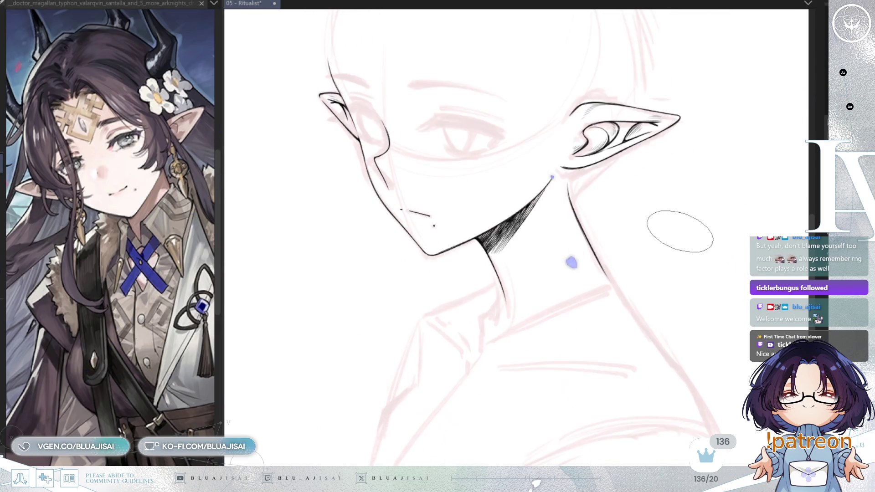
{"action": "scroll", "coordinate": [620, 239], "scroll_direction": "down", "scroll_amount": 1}
{"action": "scroll", "coordinate": [694, 256], "scroll_direction": "down", "scroll_amount": 2}
{"action": "scroll", "coordinate": [697, 246], "scroll_direction": "down", "scroll_amount": 1}
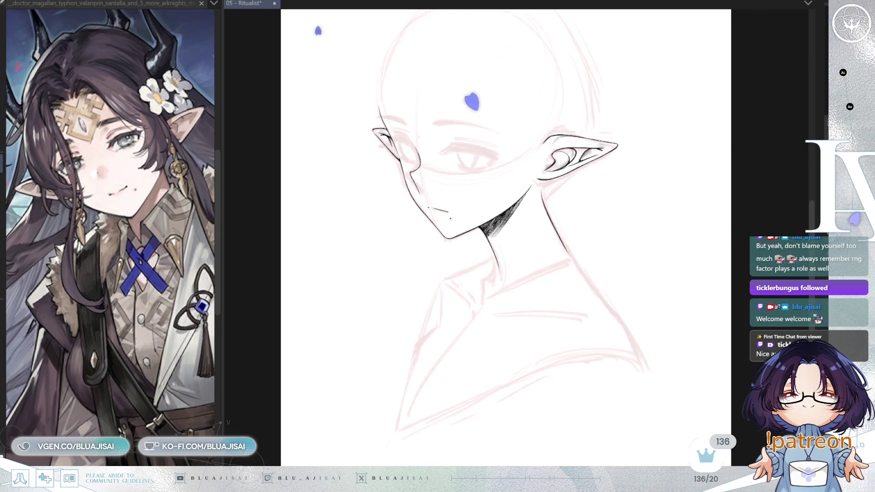
Briefly show the pink long-hair sketch, hide it again, and zoom in on the eye.
{"action": "key", "text": "ctrl+z"}
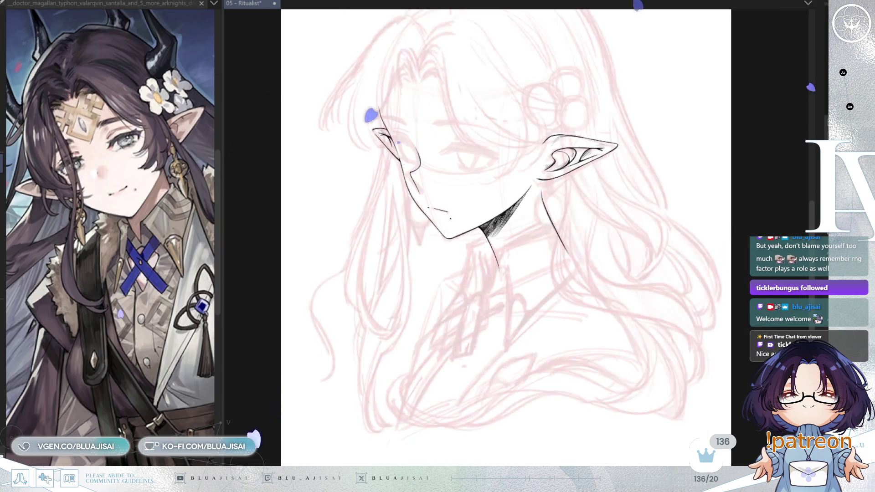
{"action": "left_click_drag", "start_coordinate": [501, 228], "coordinate": [506, 252]}
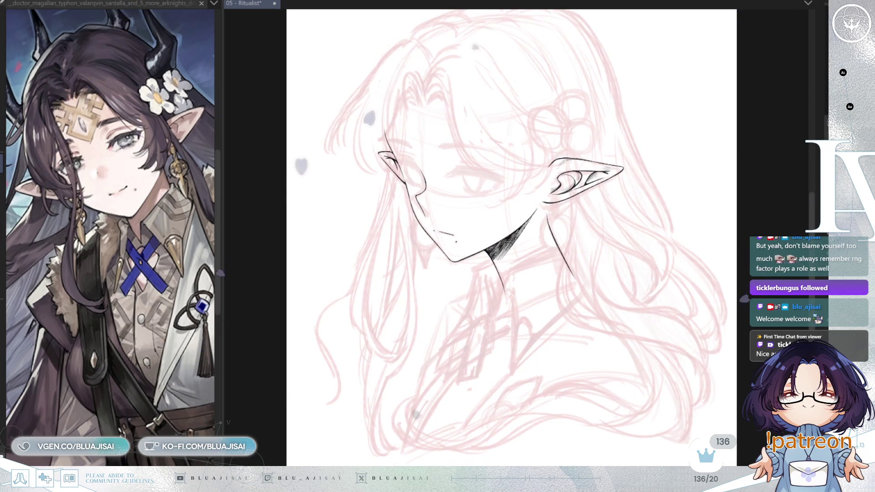
{"action": "key", "text": "ctrl+y"}
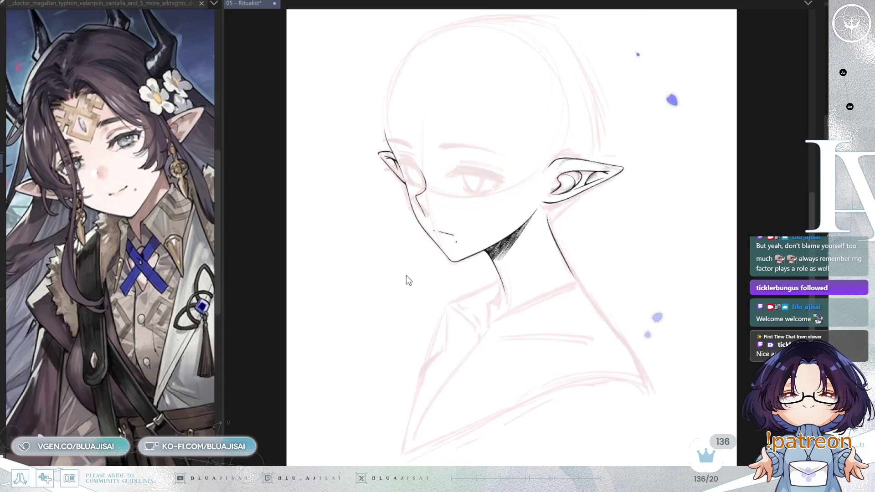
{"action": "scroll", "coordinate": [485, 174], "scroll_direction": "up", "scroll_amount": 2}
{"action": "scroll", "coordinate": [485, 174], "scroll_direction": "up", "scroll_amount": 2}
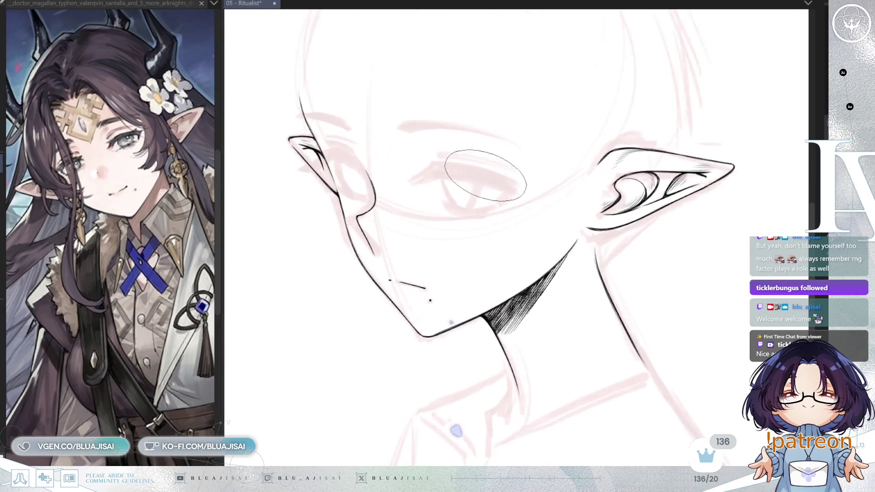
{"action": "scroll", "coordinate": [485, 175], "scroll_direction": "up", "scroll_amount": 2}
{"action": "scroll", "coordinate": [577, 231], "scroll_direction": "up", "scroll_amount": 2}
{"action": "scroll", "coordinate": [647, 274], "scroll_direction": "up", "scroll_amount": 2}
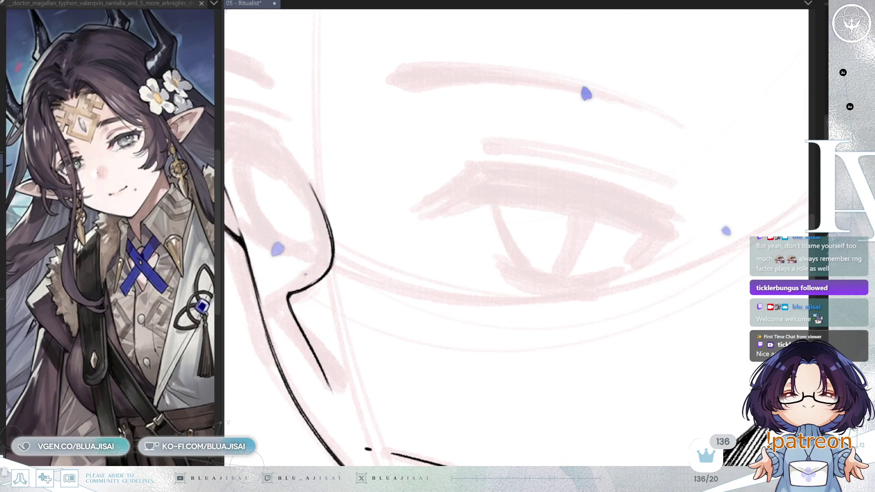
Centre the eye sketch in view and save the drawing '05 - Ritualist'.
{"action": "mouse_move", "coordinate": [570, 231]}
{"action": "left_mouse_down"}
{"action": "mouse_move", "coordinate": [570, 256]}
{"action": "mouse_move", "coordinate": [639, 269]}
{"action": "mouse_move", "coordinate": [625, 292]}
{"action": "left_mouse_up"}
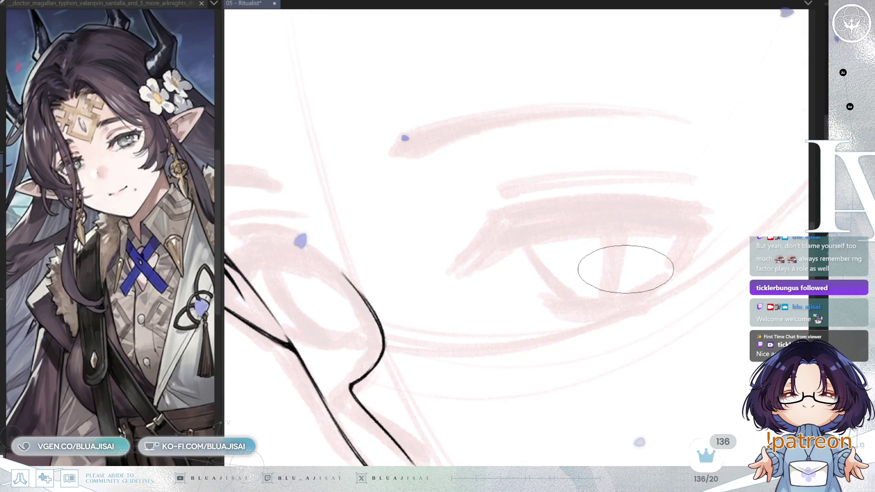
{"action": "key", "text": "ctrl+s"}
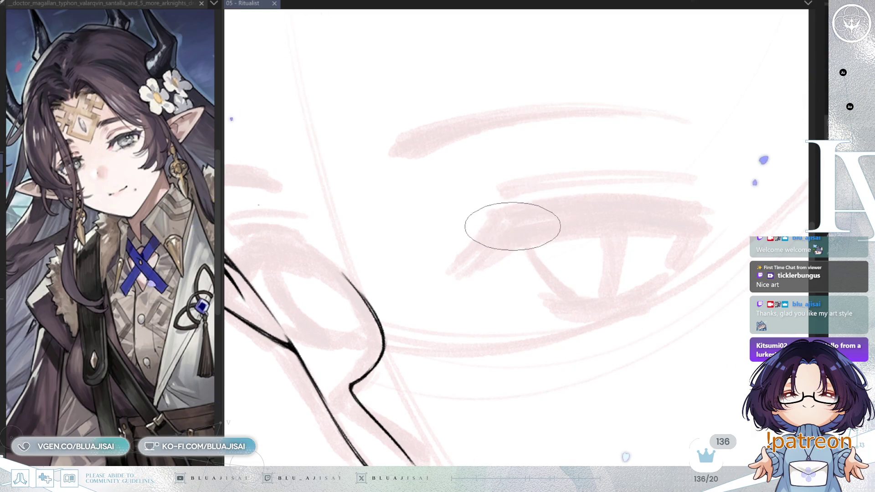
Ink the first lash line and the long double upper eyelid lines from the corner.
{"action": "mouse_move", "coordinate": [515, 215]}
{"action": "left_mouse_down"}
{"action": "mouse_move", "coordinate": [477, 236]}
{"action": "mouse_move", "coordinate": [468, 264]}
{"action": "left_mouse_up"}
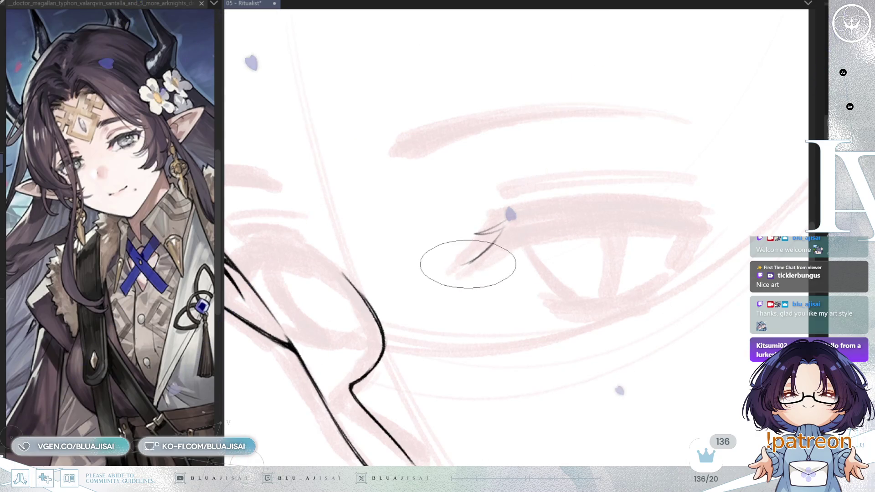
{"action": "key", "text": "minus"}
{"action": "key", "text": "minus"}
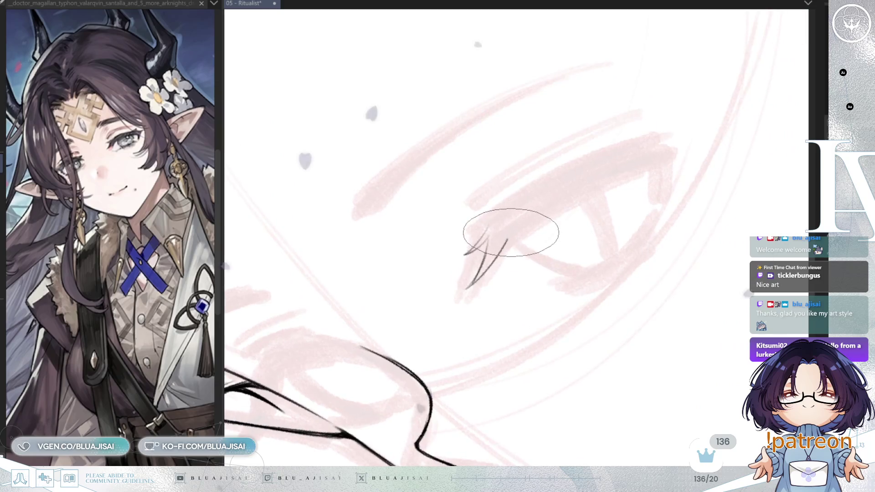
{"action": "left_click_drag", "start_coordinate": [507, 234], "coordinate": [647, 160]}
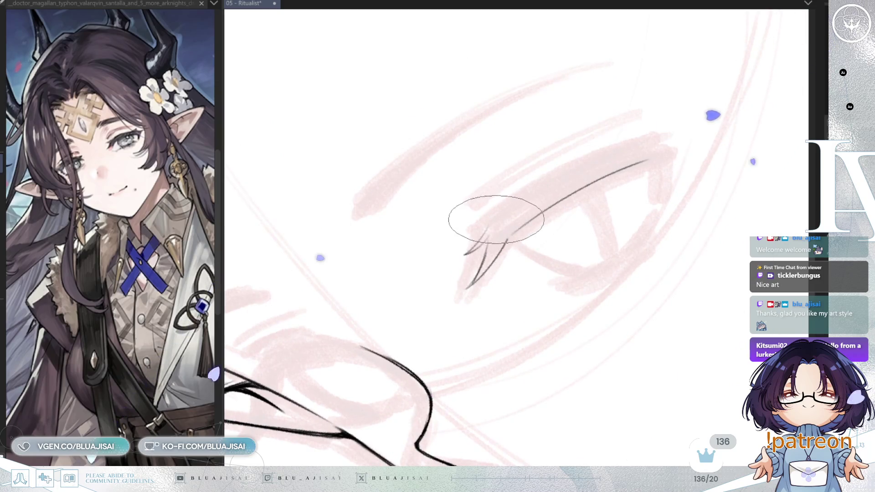
{"action": "left_click_drag", "start_coordinate": [484, 216], "coordinate": [646, 143]}
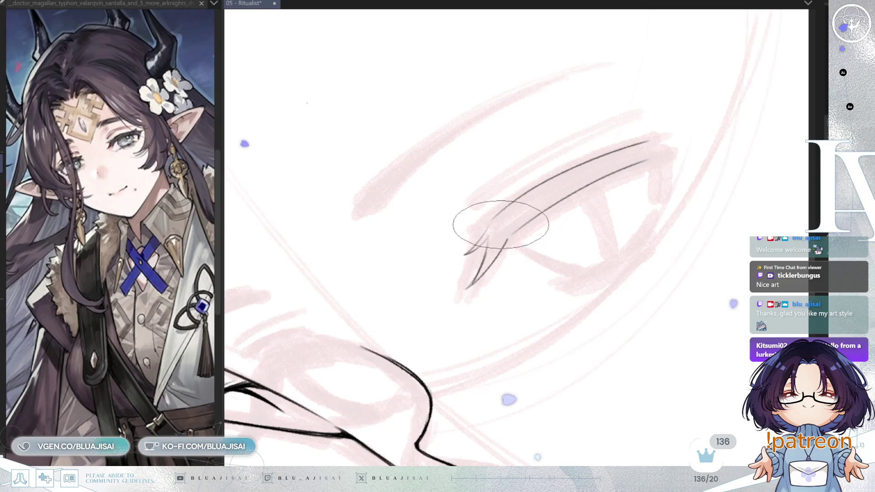
{"action": "key", "text": "asciicircum"}
{"action": "key", "text": "asciicircum"}
{"action": "key", "text": "minus"}
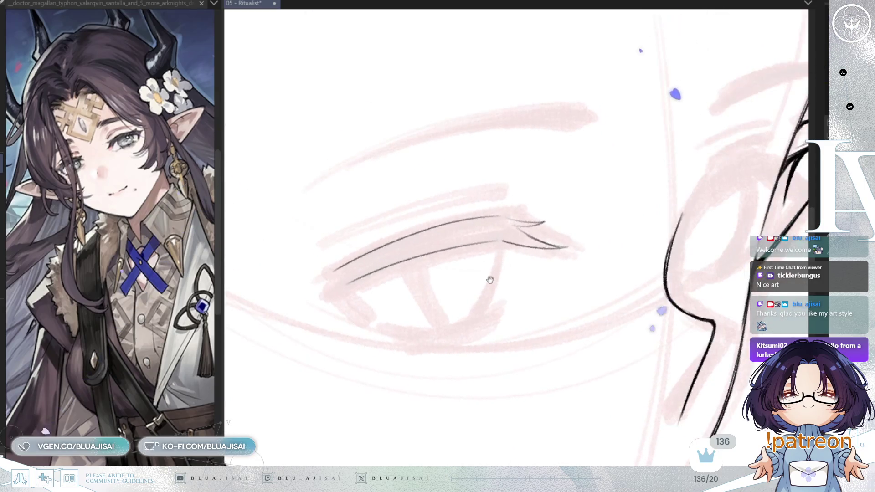
{"action": "key", "text": "minus"}
{"action": "key", "text": "minus"}
Erase the stray lower eye line with a larger brush and add a short outer-corner lash flick.
{"action": "key", "text": "e"}
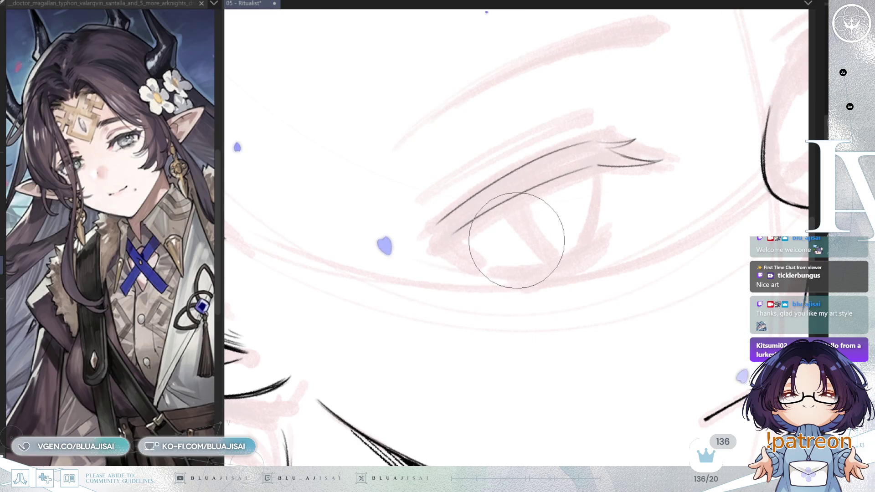
{"action": "mouse_move", "coordinate": [449, 237]}
{"action": "left_mouse_down"}
{"action": "mouse_move", "coordinate": [573, 167]}
{"action": "mouse_move", "coordinate": [456, 237]}
{"action": "mouse_move", "coordinate": [367, 247]}
{"action": "mouse_move", "coordinate": [457, 238]}
{"action": "left_mouse_up"}
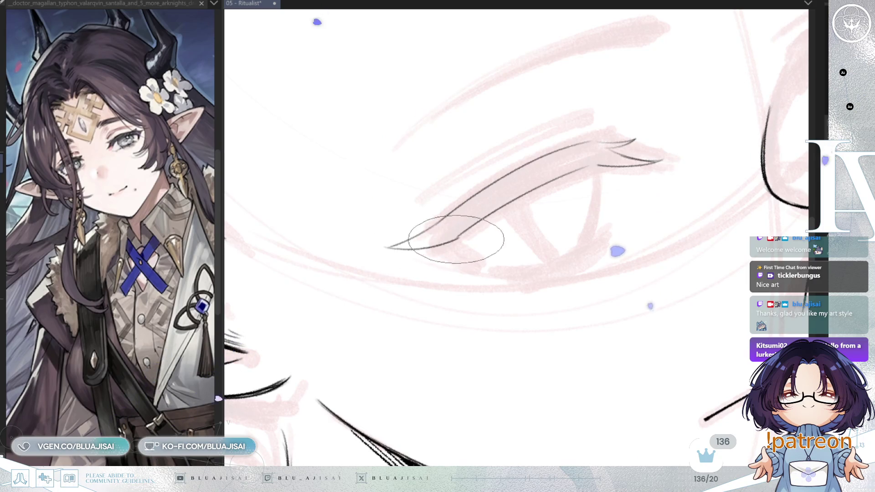
{"action": "key", "text": "m"}
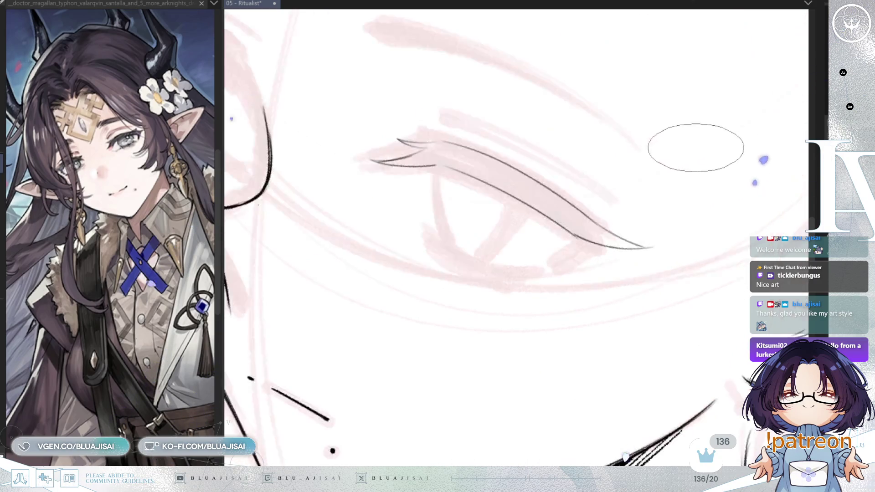
{"action": "left_click_drag", "start_coordinate": [693, 148], "coordinate": [616, 229]}
{"action": "left_click_drag", "start_coordinate": [552, 246], "coordinate": [585, 212]}
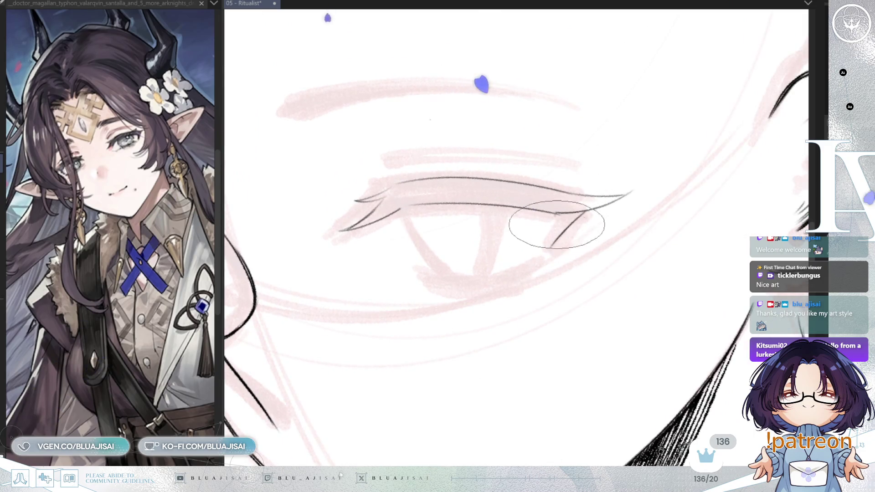
{"action": "left_click_drag", "start_coordinate": [554, 218], "coordinate": [546, 250]}
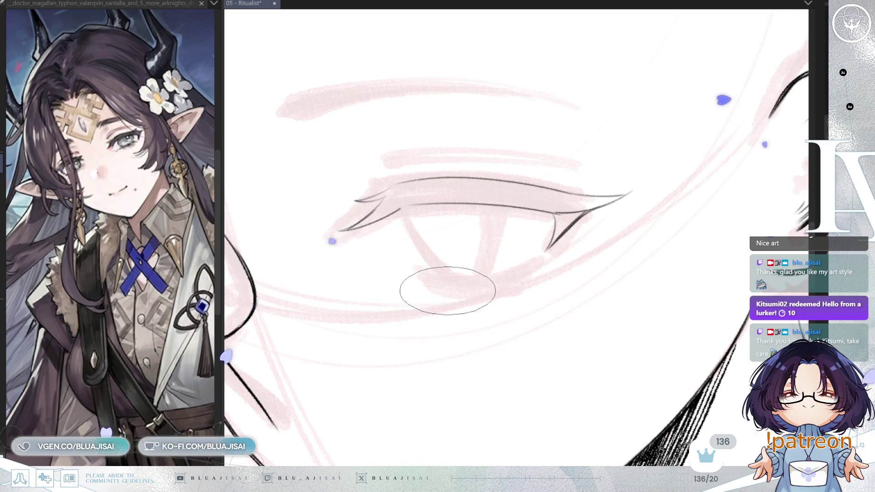
Draw the lower eyelid line, redraw it after an undo, and thicken its outer end.
{"action": "key", "text": "minus"}
{"action": "key", "text": "minus"}
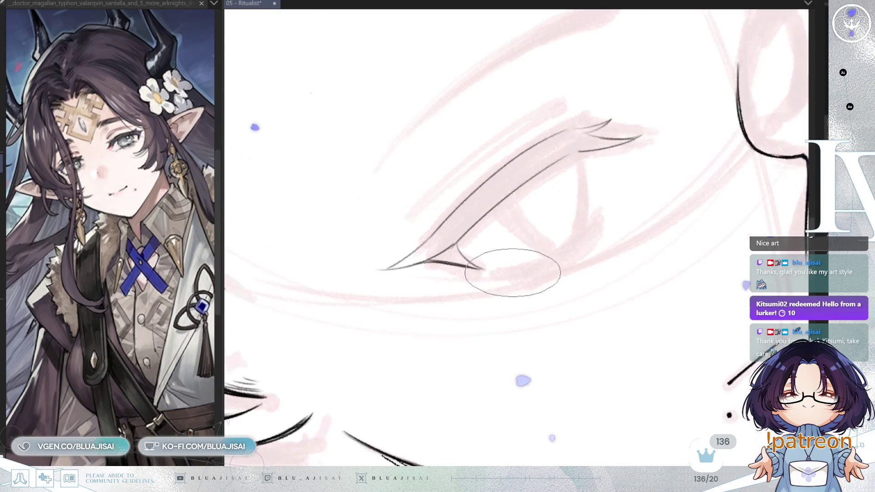
{"action": "left_click_drag", "start_coordinate": [523, 271], "coordinate": [592, 236]}
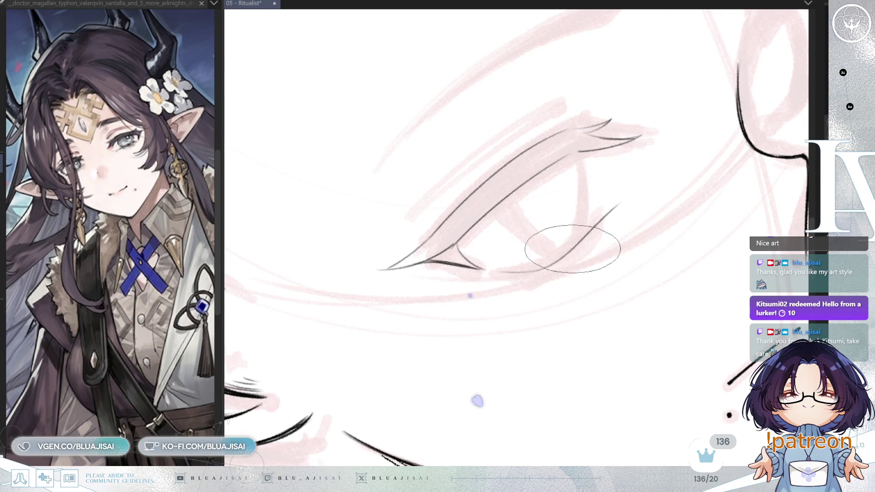
{"action": "key", "text": "ctrl+z"}
{"action": "key", "text": "asciicircum"}
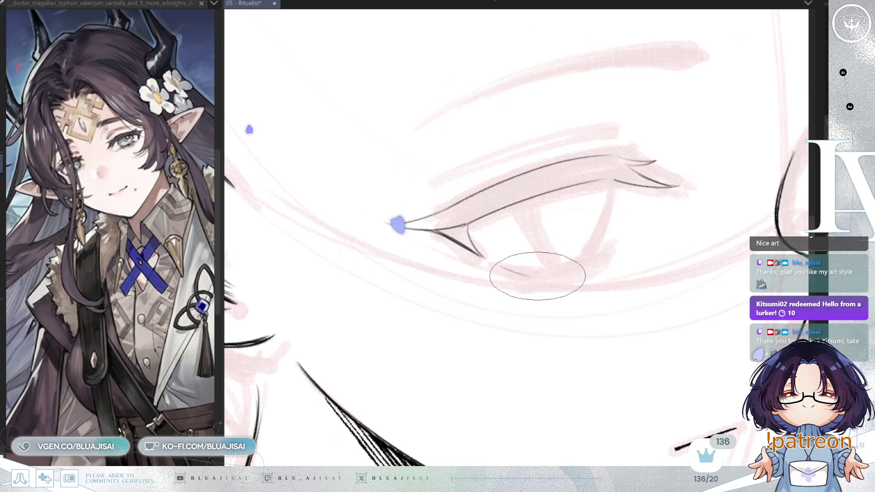
{"action": "left_click_drag", "start_coordinate": [501, 268], "coordinate": [643, 244]}
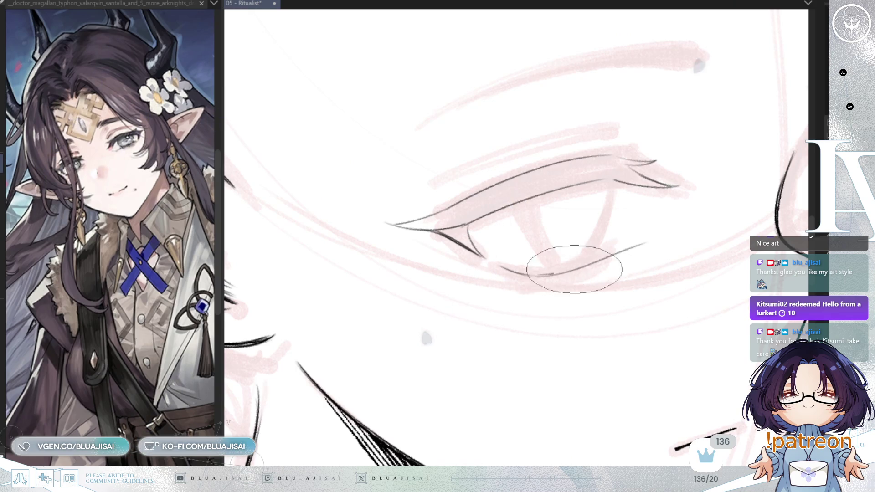
{"action": "left_click_drag", "start_coordinate": [638, 243], "coordinate": [532, 278]}
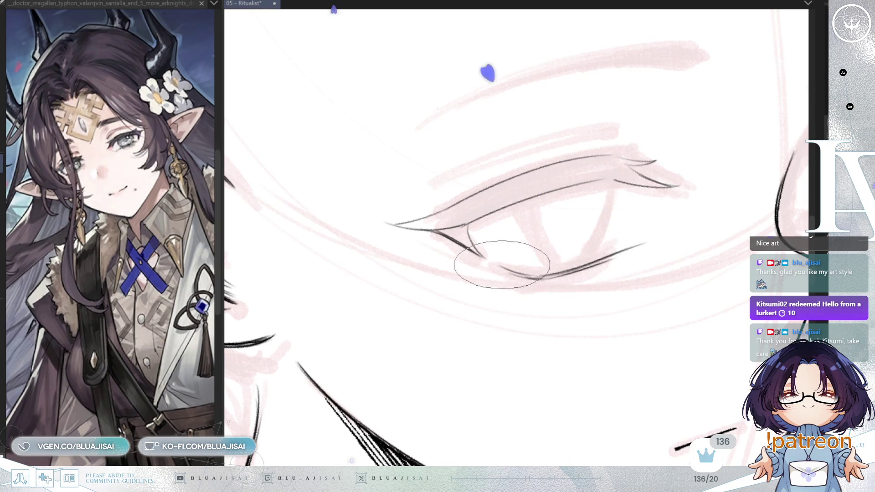
Mirror the view to check the eye and add a short stroke at the inner eyelid.
{"action": "key", "text": "h"}
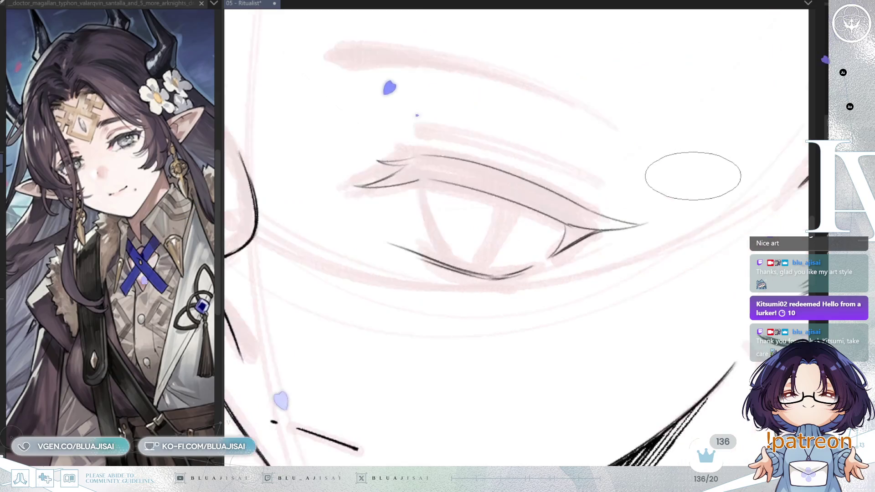
{"action": "key", "text": "minus"}
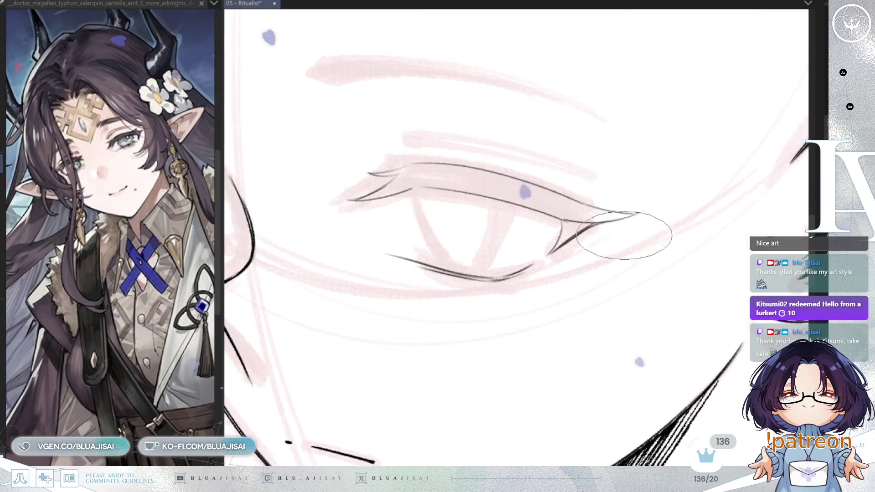
{"action": "mouse_move", "coordinate": [618, 264]}
{"action": "left_mouse_down"}
{"action": "mouse_move", "coordinate": [563, 207]}
{"action": "mouse_move", "coordinate": [410, 190]}
{"action": "left_mouse_up"}
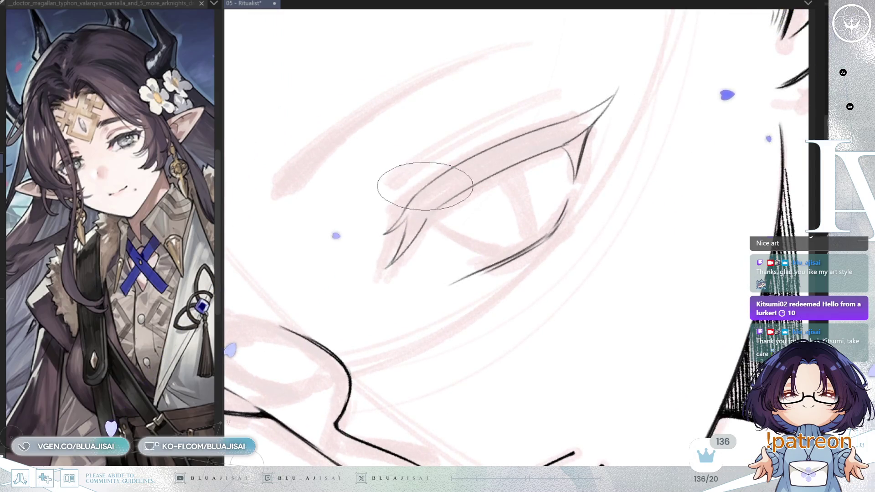
{"action": "key", "text": "equal"}
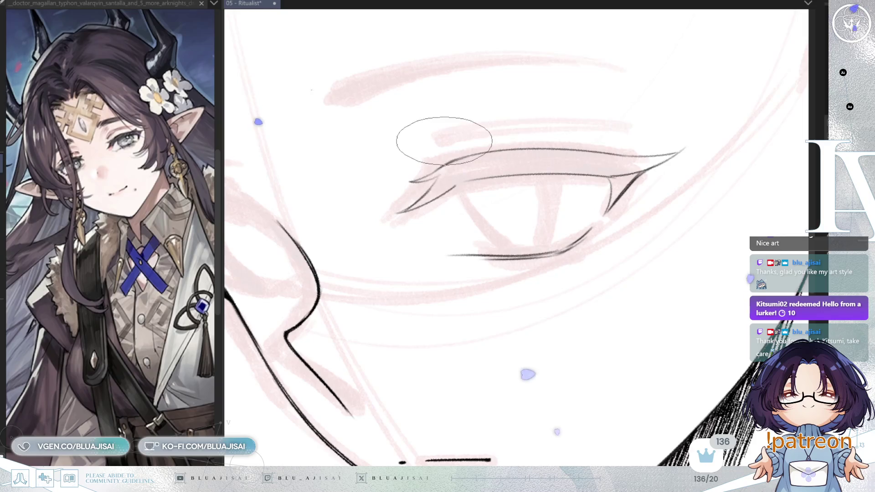
{"action": "left_click_drag", "start_coordinate": [446, 140], "coordinate": [436, 169]}
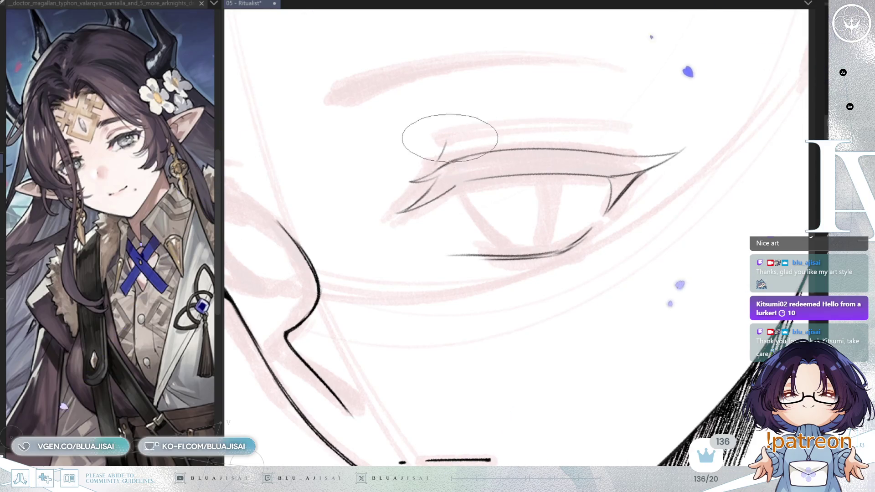
{"action": "left_click_drag", "start_coordinate": [450, 137], "coordinate": [390, 185]}
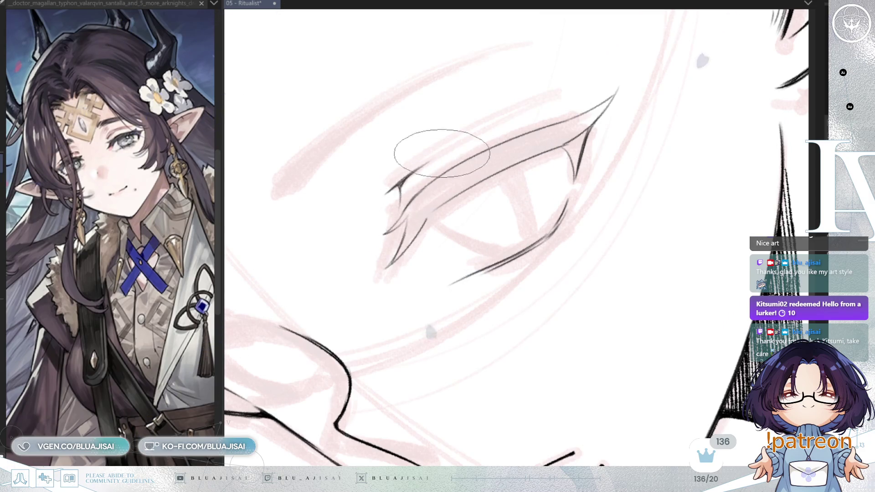
Zoom in on the eye and extend the upper lash line toward the inner corner.
{"action": "mouse_move", "coordinate": [586, 98]}
{"action": "left_mouse_down"}
{"action": "mouse_move", "coordinate": [707, 89]}
{"action": "mouse_move", "coordinate": [700, 139]}
{"action": "left_mouse_up"}
{"action": "scroll", "coordinate": [704, 88], "scroll_direction": "down", "scroll_amount": 2}
{"action": "scroll", "coordinate": [699, 139], "scroll_direction": "down", "scroll_amount": 1}
{"action": "scroll", "coordinate": [698, 139], "scroll_direction": "up", "scroll_amount": 1}
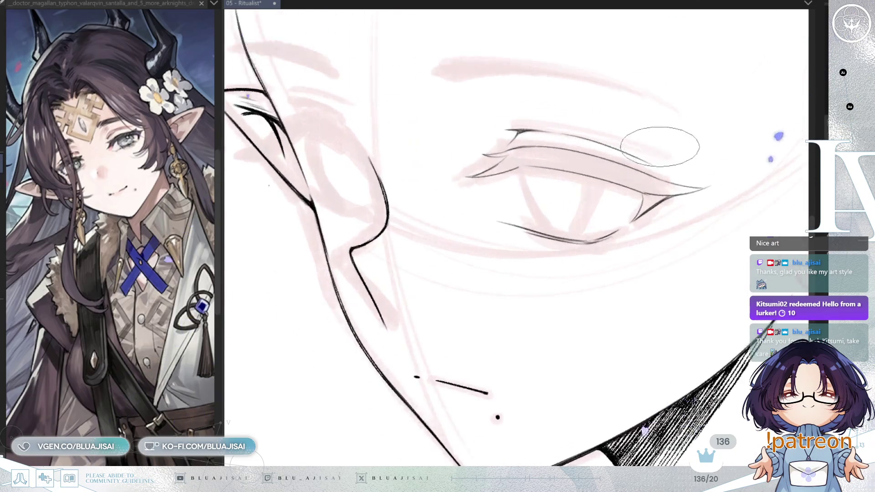
{"action": "scroll", "coordinate": [664, 141], "scroll_direction": "up", "scroll_amount": 2}
{"action": "left_click_drag", "start_coordinate": [593, 205], "coordinate": [504, 254]}
{"action": "scroll", "coordinate": [504, 254], "scroll_direction": "up", "scroll_amount": 1}
{"action": "scroll", "coordinate": [466, 217], "scroll_direction": "up", "scroll_amount": 1}
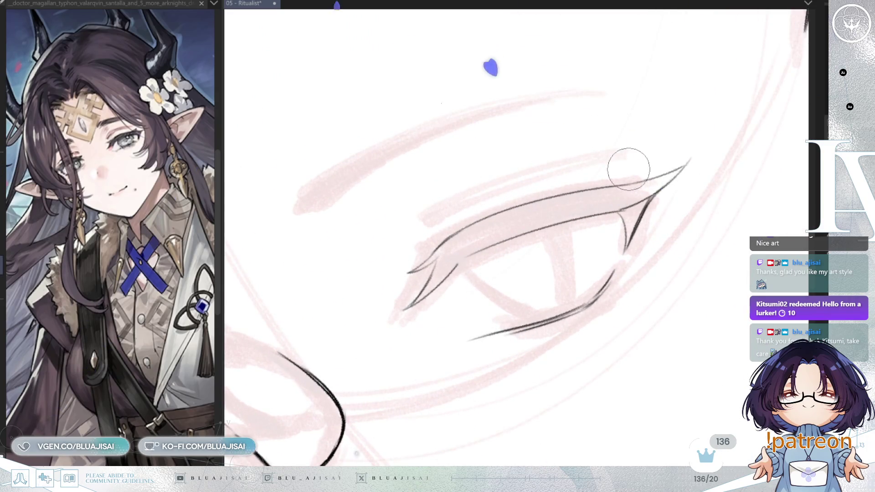
{"action": "key", "text": "^"}
{"action": "key", "text": "^"}
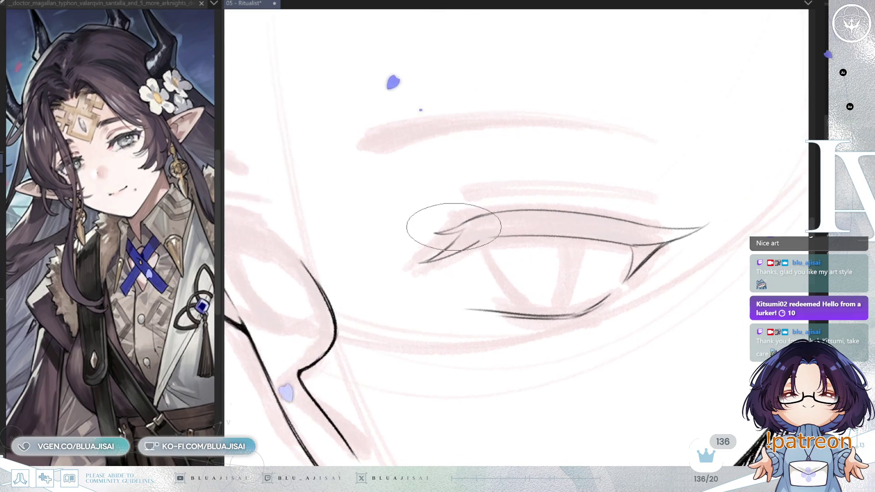
{"action": "key", "text": "minus"}
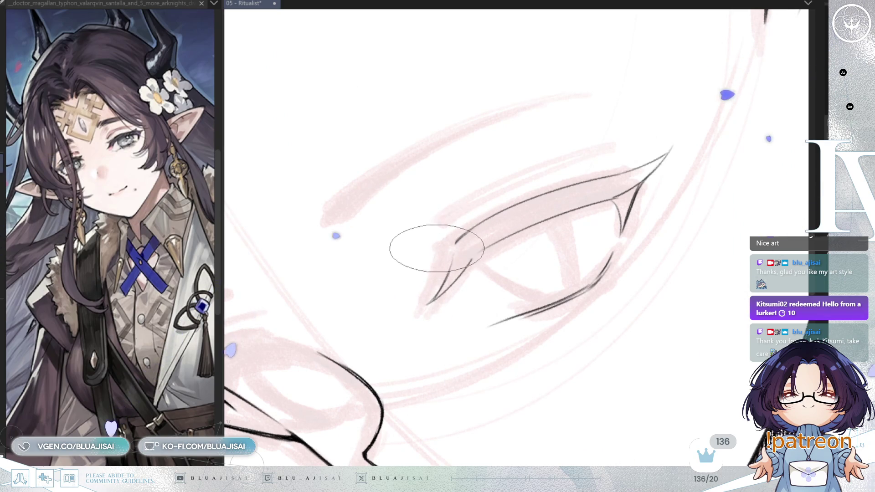
{"action": "left_click_drag", "start_coordinate": [466, 234], "coordinate": [426, 251]}
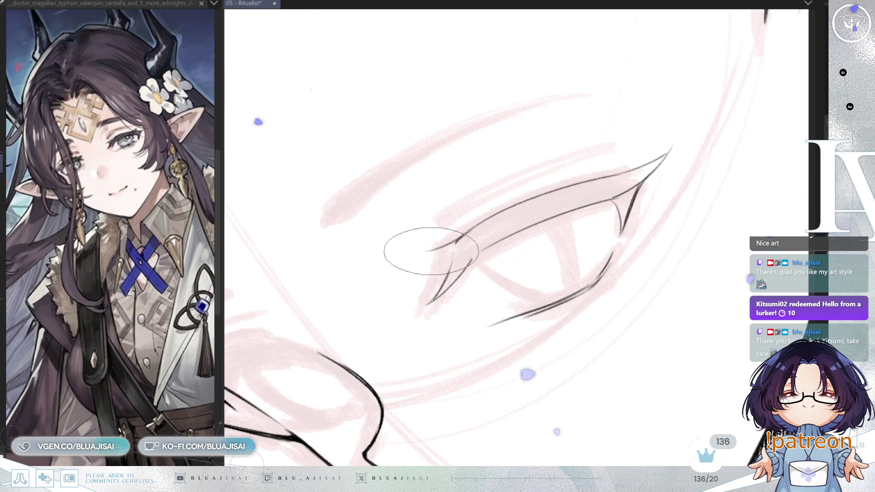
Add several thin lash strokes along the upper lid down to the lid line.
{"action": "key", "text": "^"}
{"action": "key", "text": "^"}
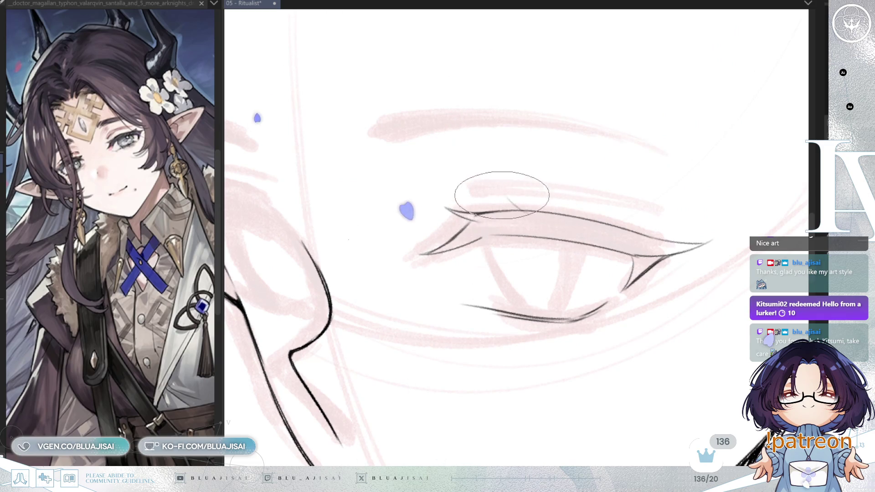
{"action": "left_click_drag", "start_coordinate": [504, 193], "coordinate": [515, 220]}
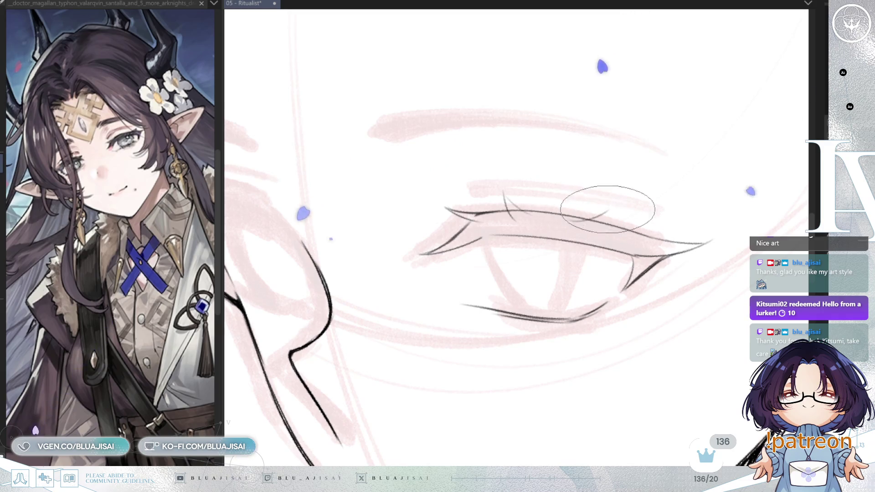
{"action": "mouse_move", "coordinate": [606, 210]}
{"action": "left_mouse_down"}
{"action": "mouse_move", "coordinate": [573, 220]}
{"action": "mouse_move", "coordinate": [594, 229]}
{"action": "left_mouse_up"}
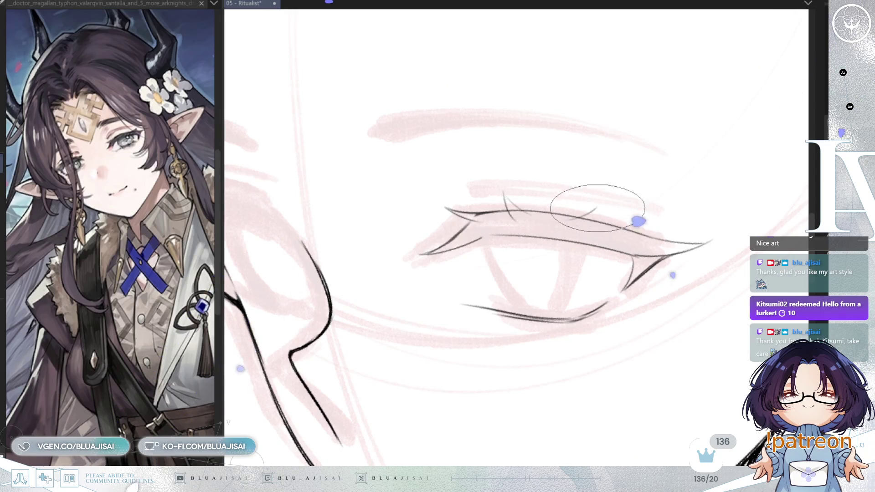
{"action": "left_click_drag", "start_coordinate": [596, 220], "coordinate": [599, 204]}
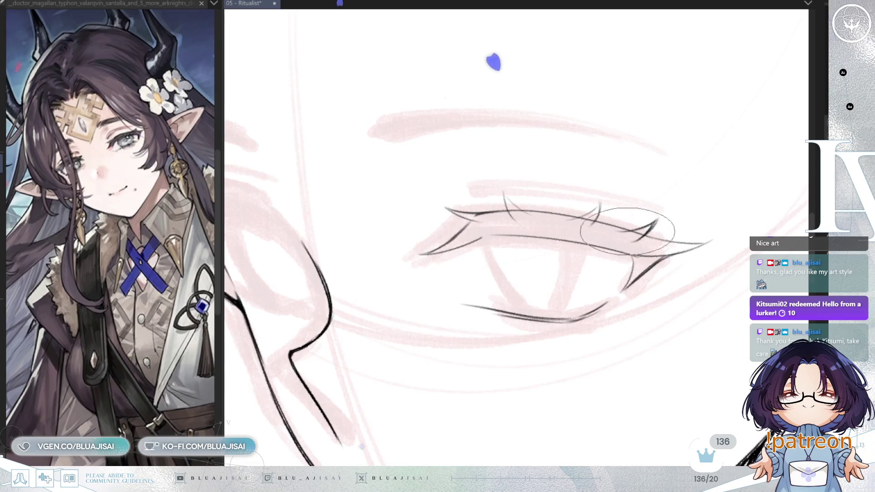
Darken and thicken the upper eyelid with dense hatching.
{"action": "key", "text": "h"}
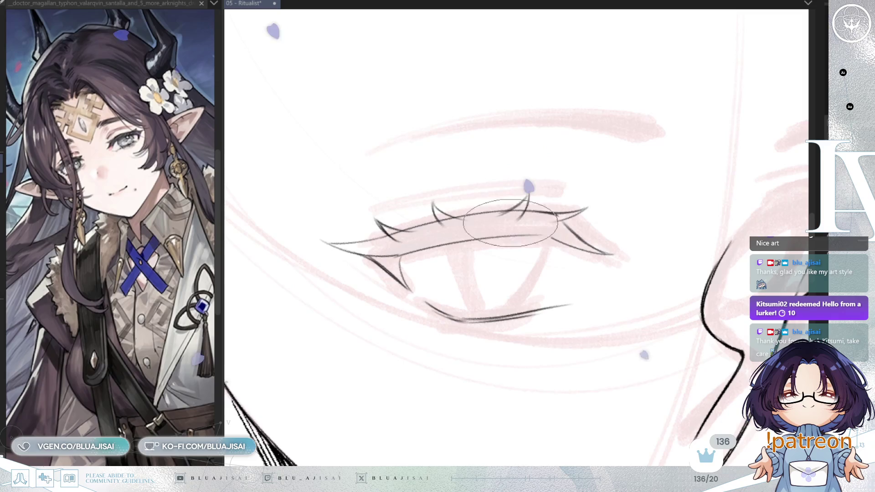
{"action": "key", "text": "minus"}
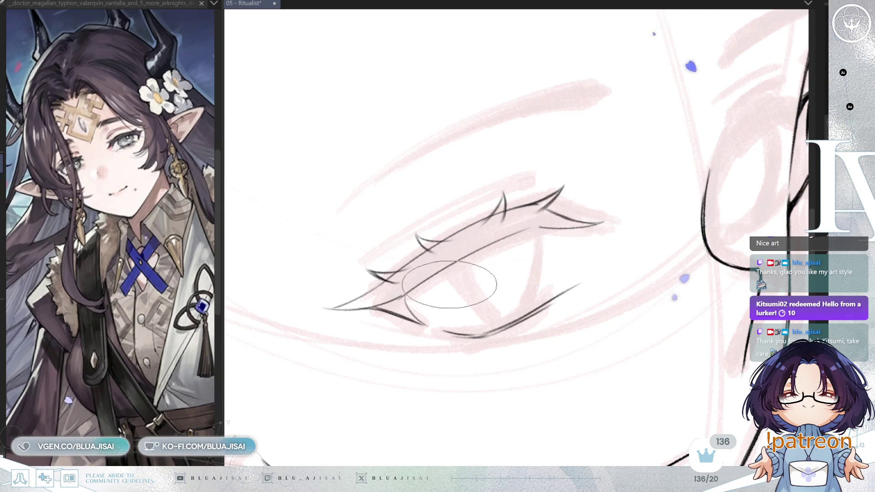
{"action": "key", "text": "minus"}
{"action": "key", "text": "minus"}
{"action": "key", "text": "minus"}
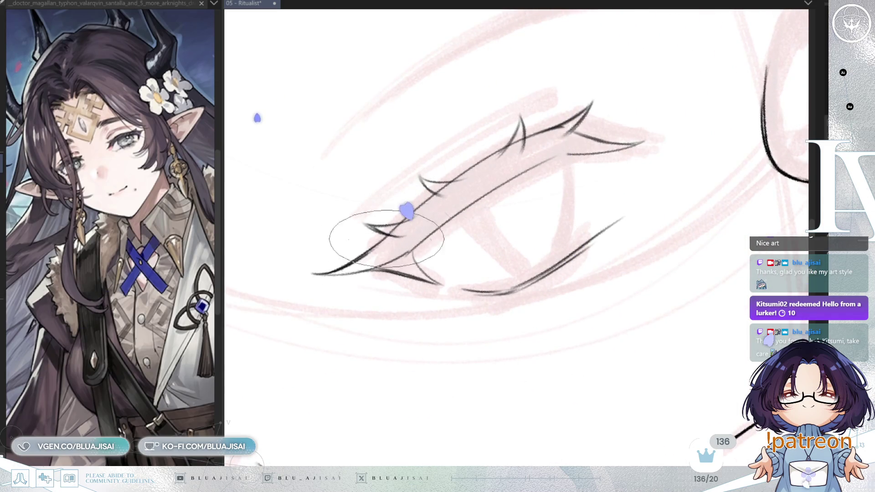
{"action": "left_click_drag", "start_coordinate": [458, 181], "coordinate": [360, 235]}
{"action": "mouse_move", "coordinate": [449, 176]}
{"action": "left_mouse_down"}
{"action": "mouse_move", "coordinate": [390, 245]}
{"action": "mouse_move", "coordinate": [438, 189]}
{"action": "mouse_move", "coordinate": [380, 238]}
{"action": "mouse_move", "coordinate": [410, 243]}
{"action": "mouse_move", "coordinate": [497, 196]}
{"action": "mouse_move", "coordinate": [439, 225]}
{"action": "mouse_move", "coordinate": [449, 215]}
{"action": "mouse_move", "coordinate": [410, 225]}
{"action": "left_mouse_up"}
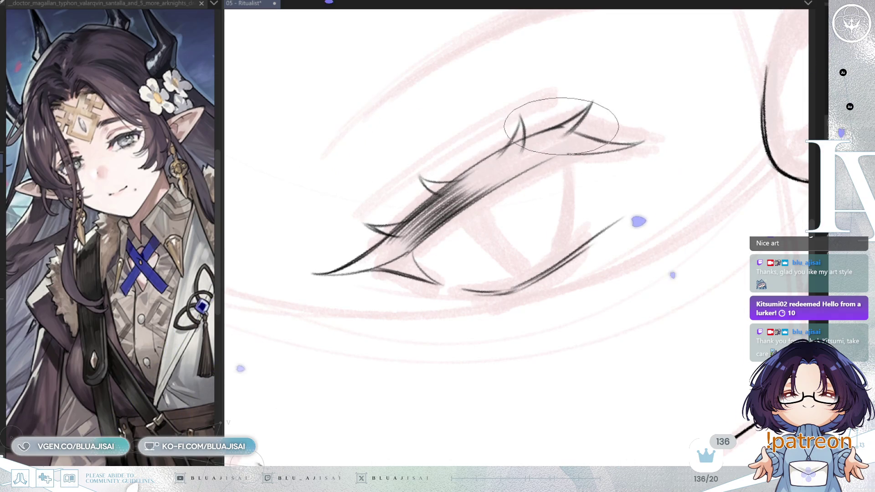
Blend and texture the upper-lid hatching into a heavy dark lash band.
{"action": "mouse_move", "coordinate": [510, 145]}
{"action": "left_mouse_down"}
{"action": "mouse_move", "coordinate": [459, 152]}
{"action": "mouse_move", "coordinate": [438, 182]}
{"action": "mouse_move", "coordinate": [466, 171]}
{"action": "left_mouse_up"}
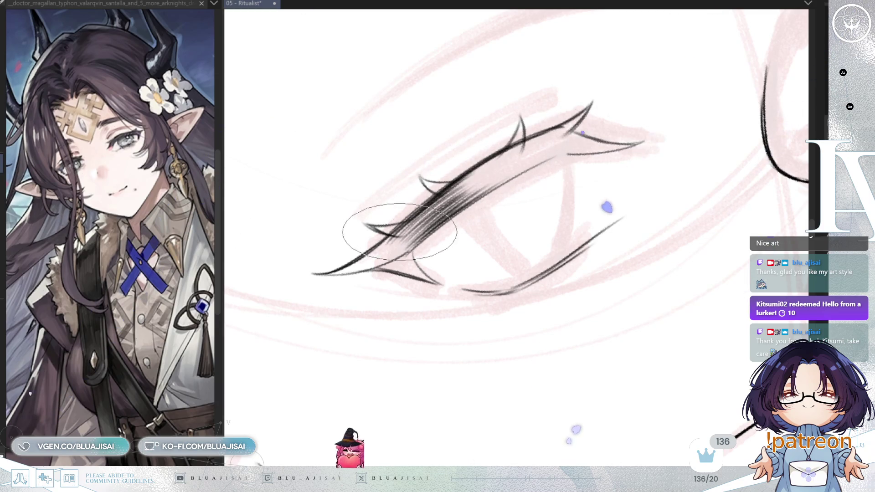
{"action": "left_click_drag", "start_coordinate": [542, 153], "coordinate": [508, 117]}
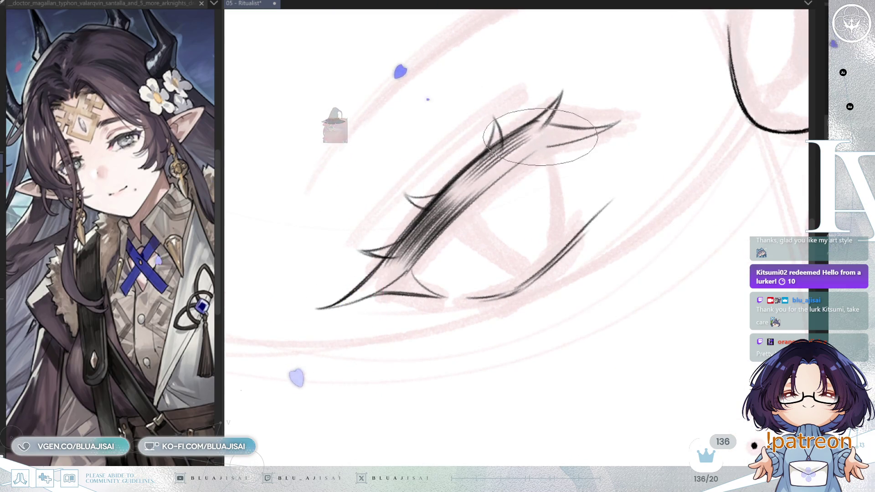
{"action": "left_click_drag", "start_coordinate": [478, 172], "coordinate": [503, 170]}
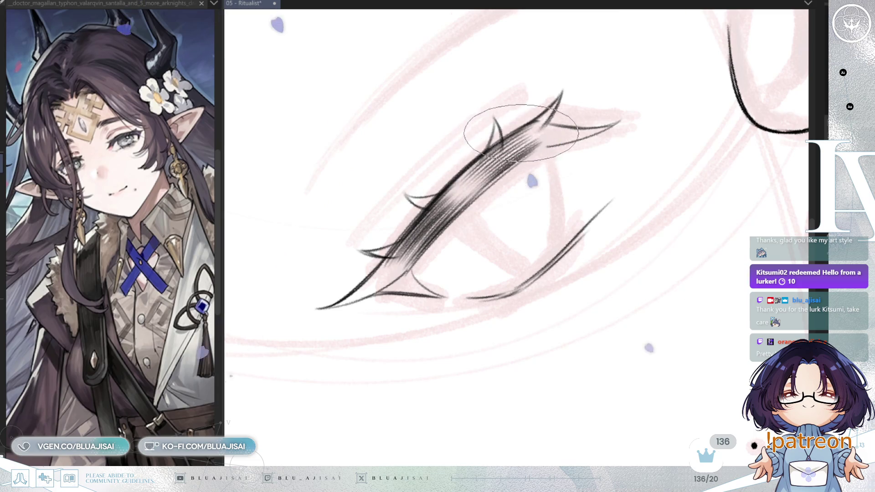
{"action": "mouse_move", "coordinate": [485, 132]}
{"action": "left_mouse_down"}
{"action": "mouse_move", "coordinate": [447, 205]}
{"action": "mouse_move", "coordinate": [362, 264]}
{"action": "mouse_move", "coordinate": [420, 239]}
{"action": "mouse_move", "coordinate": [390, 254]}
{"action": "mouse_move", "coordinate": [407, 270]}
{"action": "mouse_move", "coordinate": [479, 181]}
{"action": "mouse_move", "coordinate": [400, 254]}
{"action": "mouse_move", "coordinate": [469, 185]}
{"action": "mouse_move", "coordinate": [481, 191]}
{"action": "mouse_move", "coordinate": [534, 153]}
{"action": "mouse_move", "coordinate": [528, 109]}
{"action": "mouse_move", "coordinate": [509, 135]}
{"action": "left_mouse_up"}
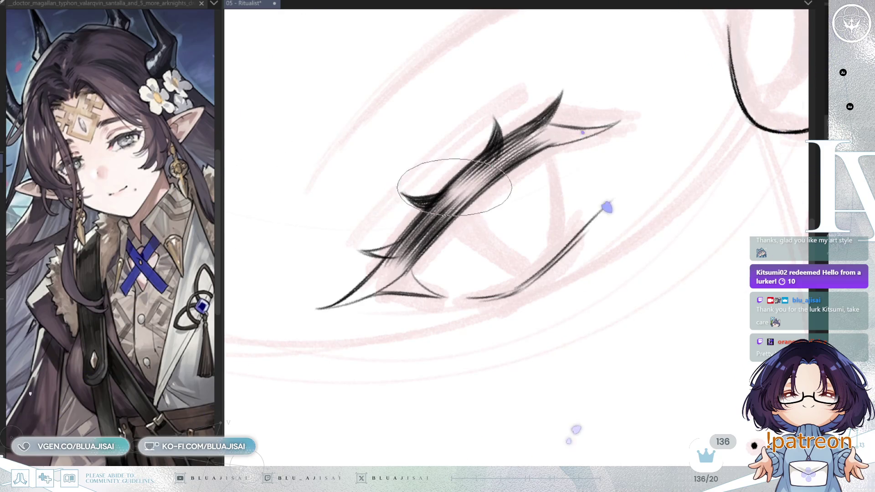
{"action": "key", "text": "6"}
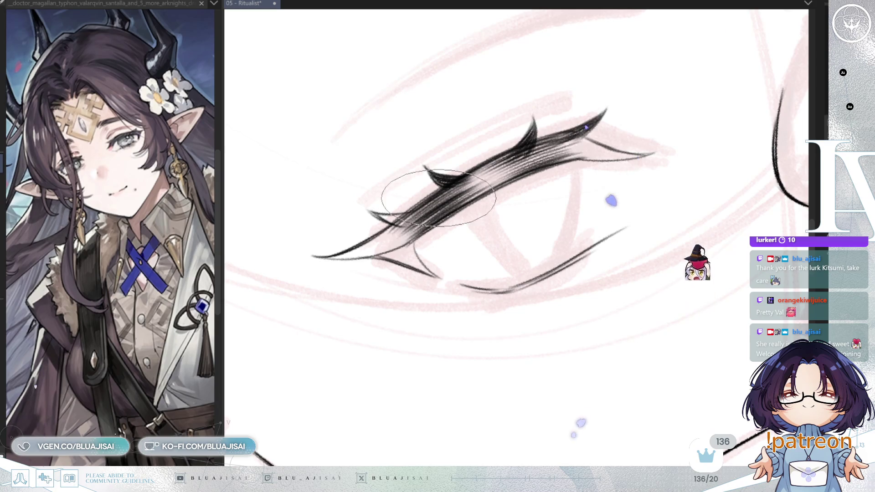
{"action": "key", "text": "minus"}
{"action": "key", "text": "minus"}
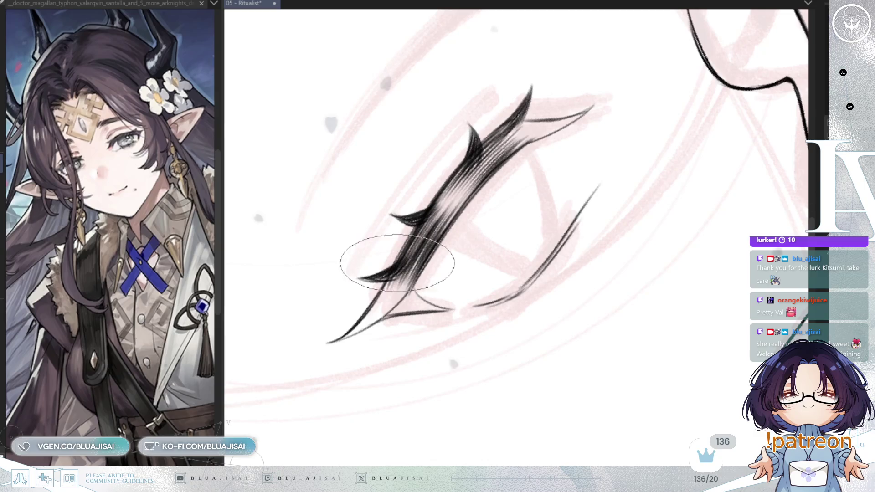
{"action": "left_click_drag", "start_coordinate": [400, 273], "coordinate": [425, 229]}
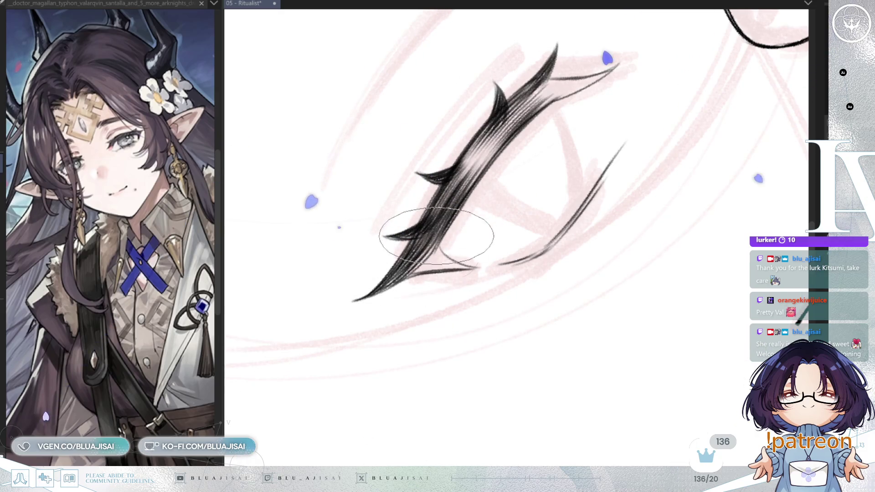
{"action": "left_click_drag", "start_coordinate": [430, 254], "coordinate": [564, 190]}
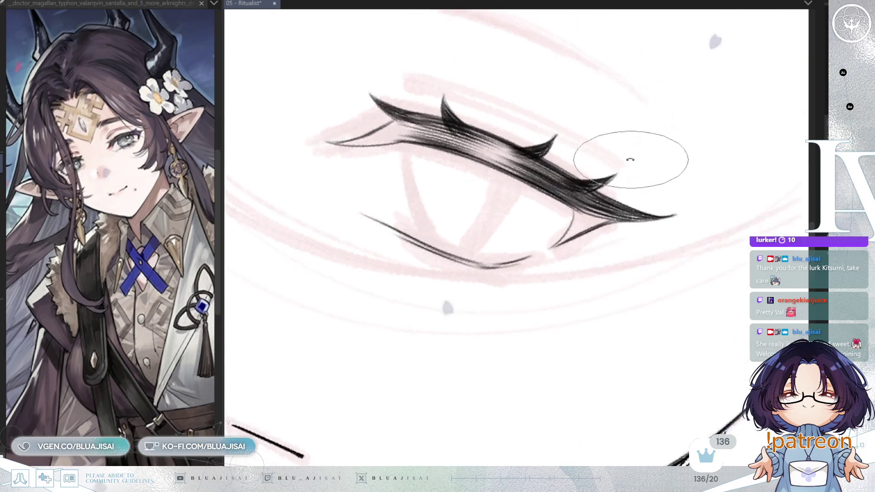
Add a short dark stroke across the inner end of the lower lash line.
{"action": "key", "text": "Home"}
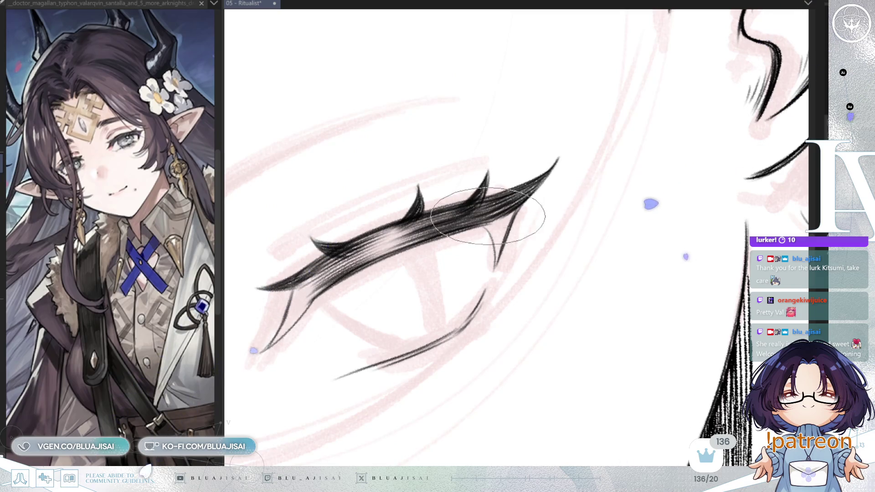
{"action": "key", "text": "minus"}
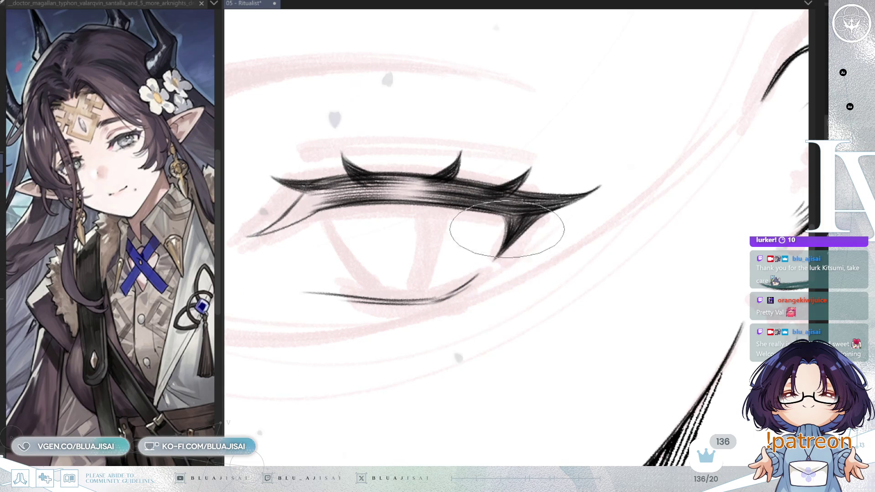
{"action": "left_click_drag", "start_coordinate": [506, 230], "coordinate": [371, 265]}
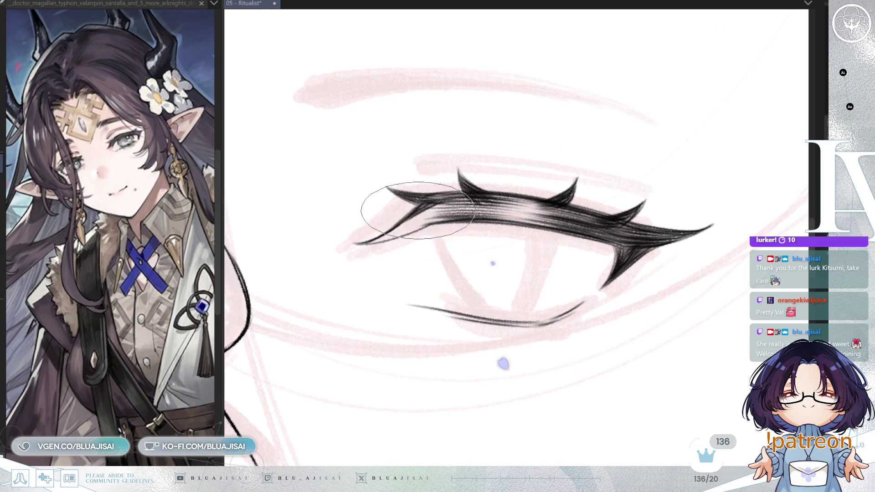
{"action": "key", "text": "minus"}
{"action": "left_click_drag", "start_coordinate": [416, 231], "coordinate": [428, 231]}
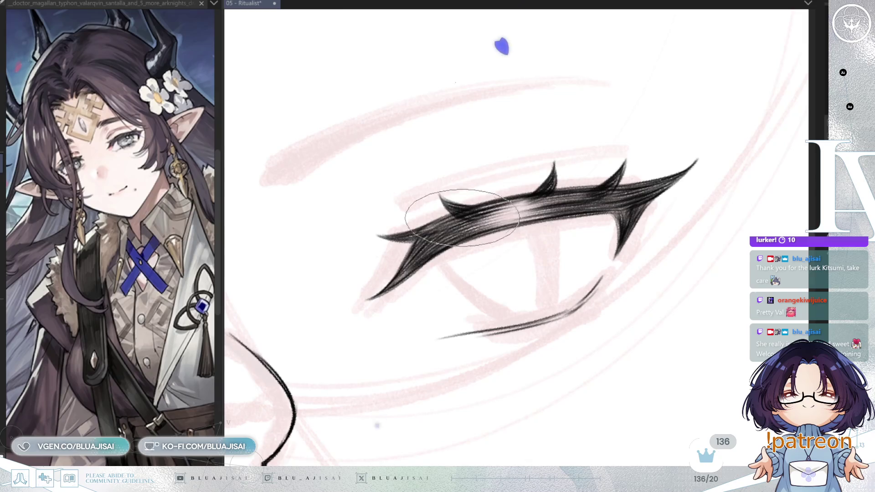
{"action": "left_click_drag", "start_coordinate": [604, 270], "coordinate": [497, 267]}
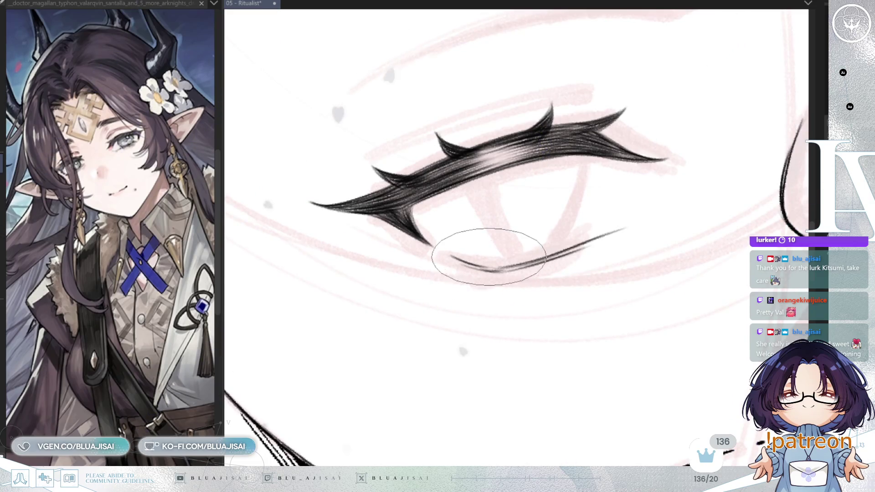
{"action": "left_click_drag", "start_coordinate": [467, 272], "coordinate": [497, 266]}
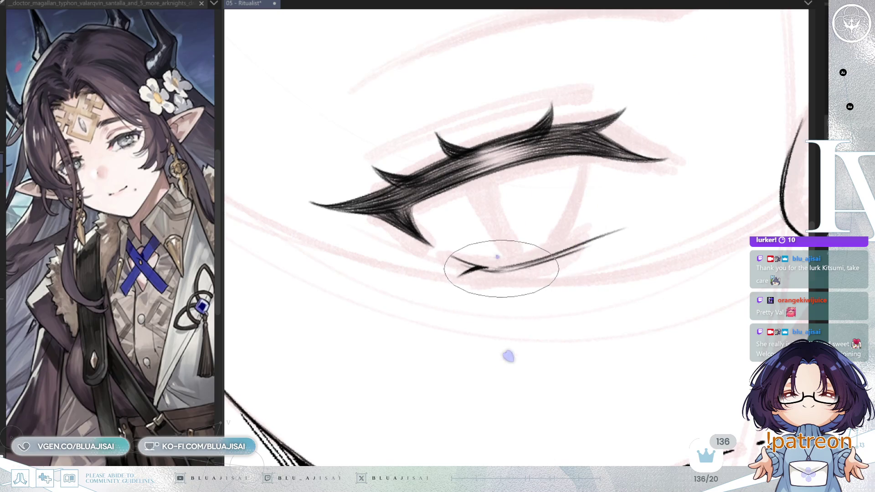
{"action": "key", "text": "asciicircum"}
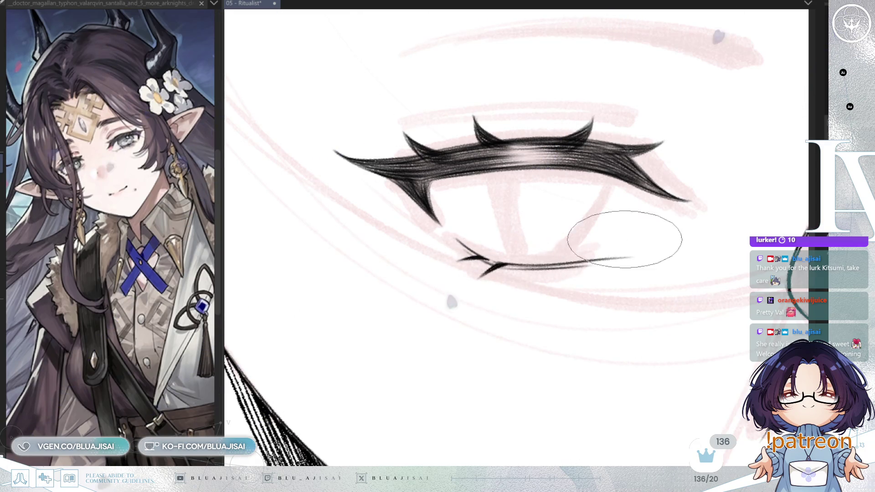
{"action": "key", "text": "minus"}
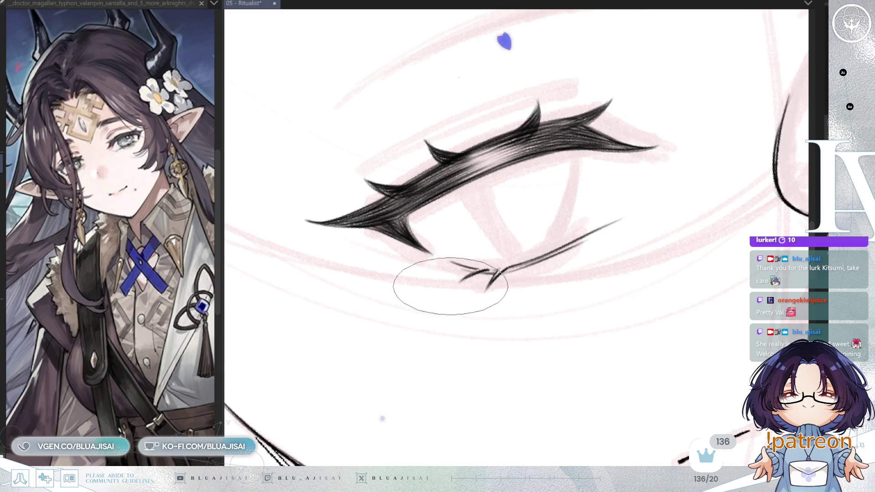
{"action": "scroll", "coordinate": [577, 219], "scroll_direction": "down", "scroll_amount": 2}
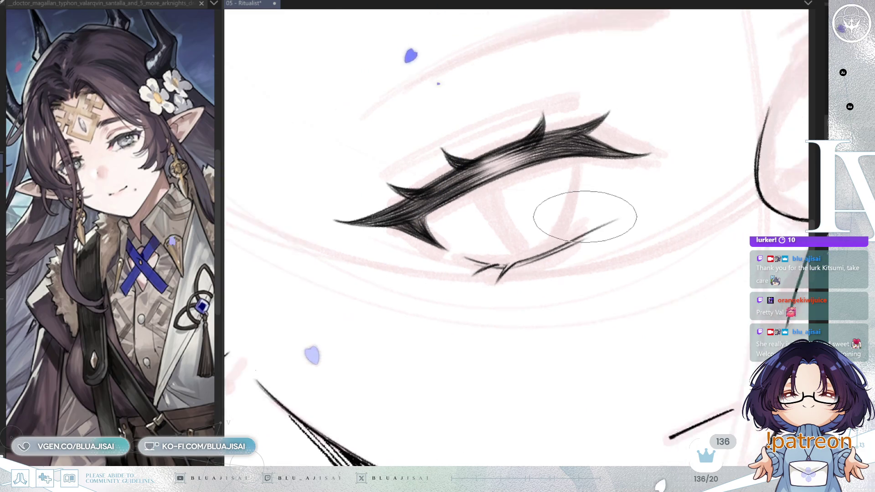
{"action": "scroll", "coordinate": [579, 218], "scroll_direction": "down", "scroll_amount": 2}
{"action": "scroll", "coordinate": [578, 218], "scroll_direction": "down", "scroll_amount": 1}
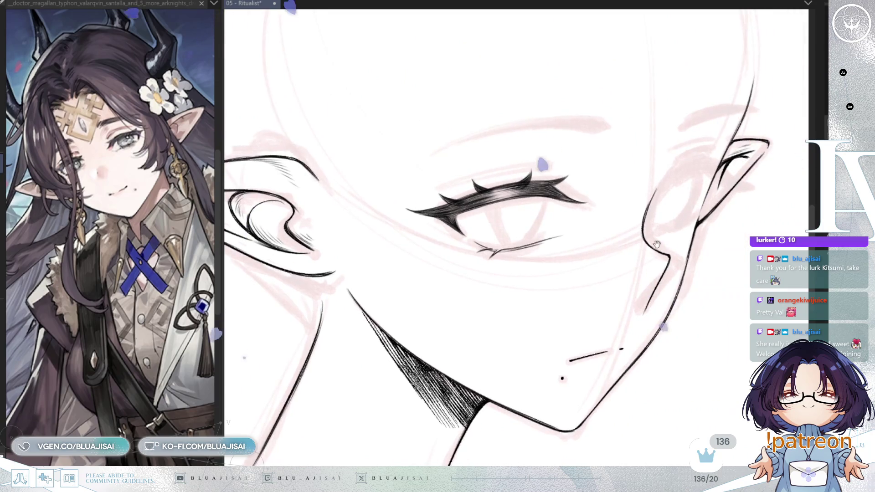
{"action": "key", "text": "h"}
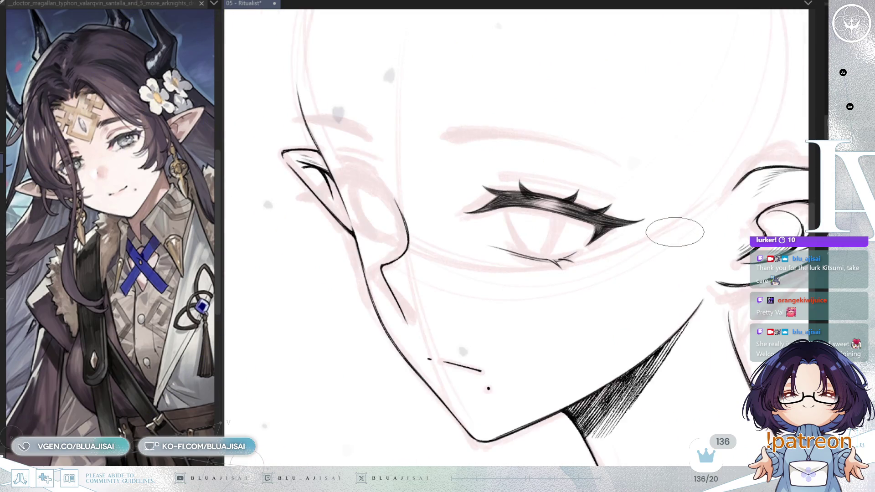
{"action": "key", "text": "h"}
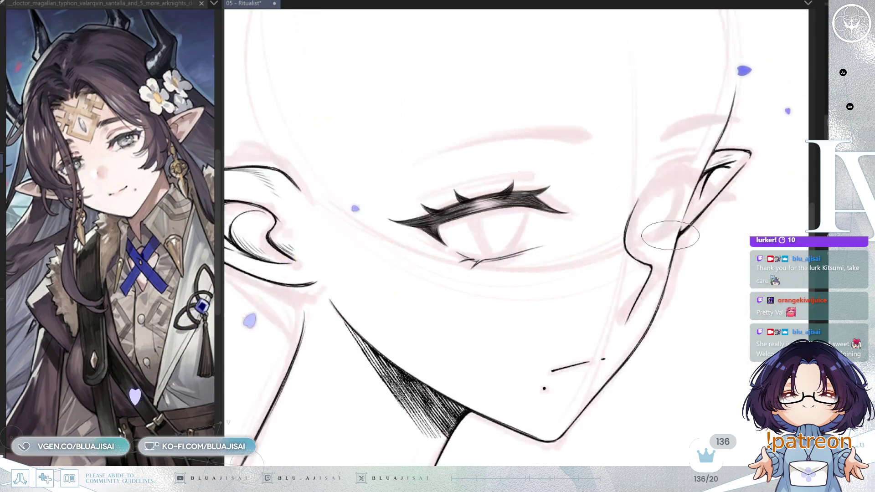
{"action": "scroll", "coordinate": [562, 183], "scroll_direction": "up", "scroll_amount": 1}
{"action": "scroll", "coordinate": [562, 183], "scroll_direction": "up", "scroll_amount": 2}
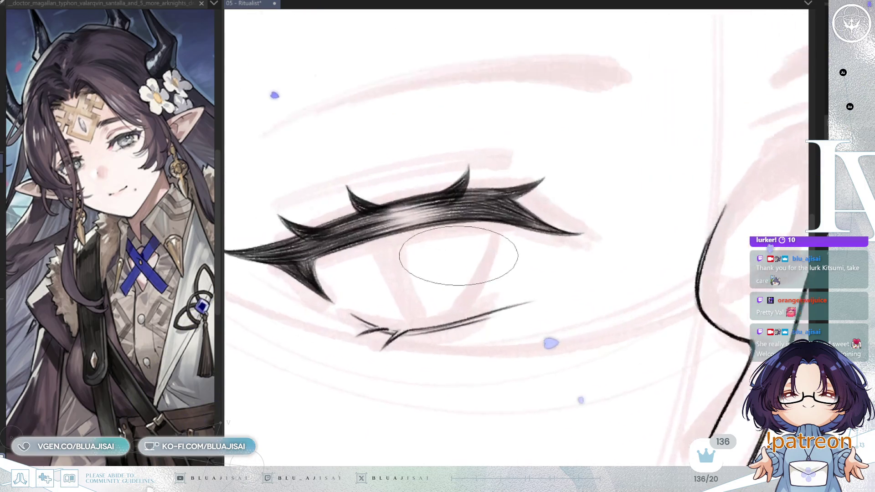
{"action": "left_click_drag", "start_coordinate": [562, 183], "coordinate": [483, 262]}
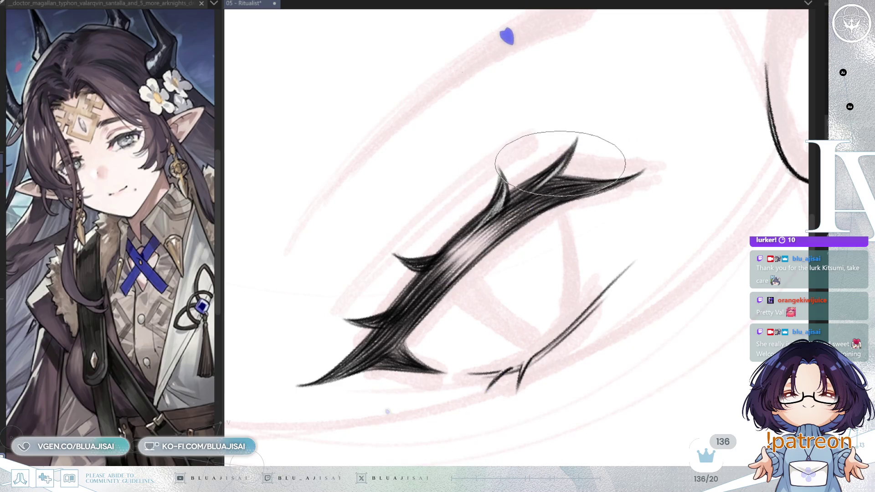
{"action": "left_click_drag", "start_coordinate": [469, 189], "coordinate": [547, 147]}
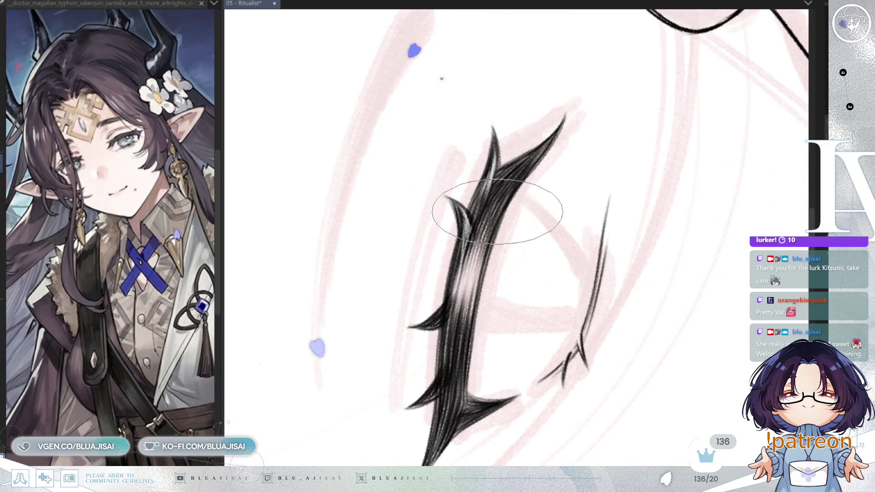
{"action": "key", "text": "5"}
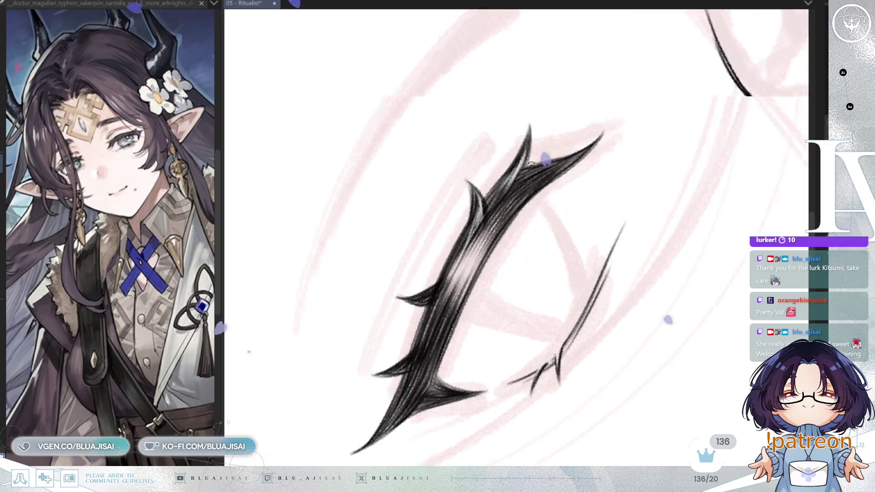
{"action": "left_click_drag", "start_coordinate": [531, 162], "coordinate": [557, 168]}
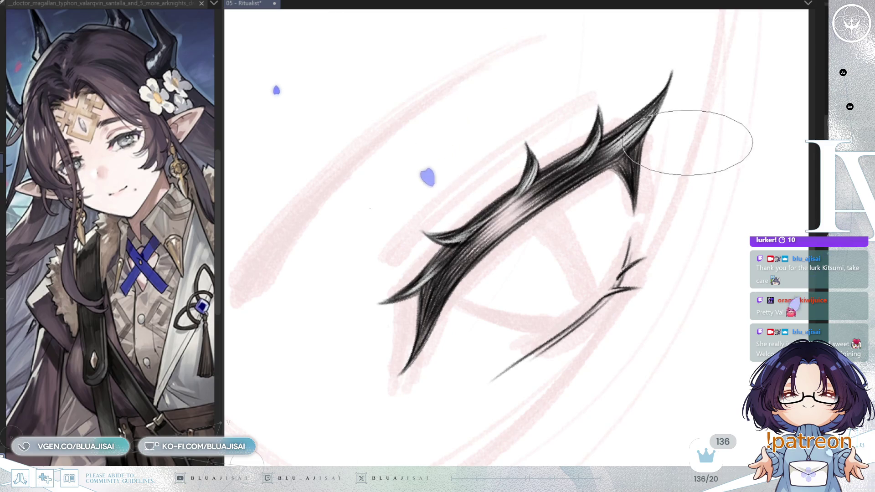
{"action": "scroll", "coordinate": [694, 171], "scroll_direction": "down", "scroll_amount": 3}
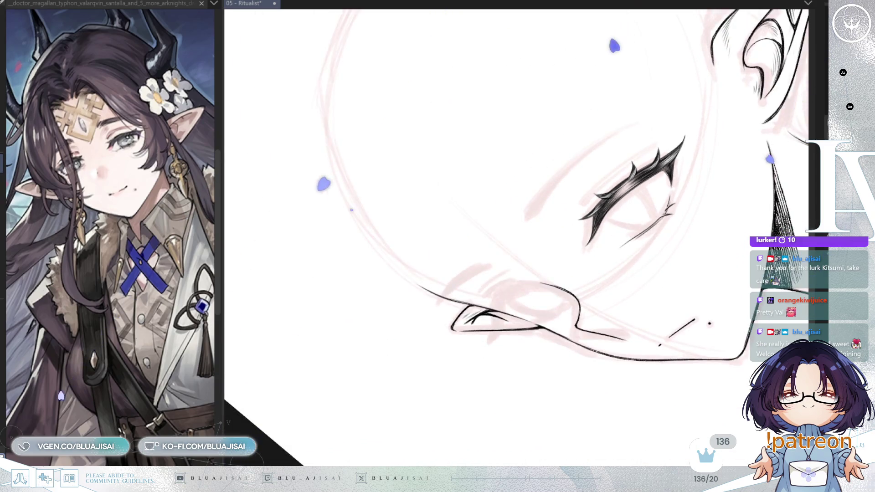
Centre the face and save the 05 - Ritualist elf lineart.
{"action": "left_click_drag", "start_coordinate": [702, 223], "coordinate": [586, 201]}
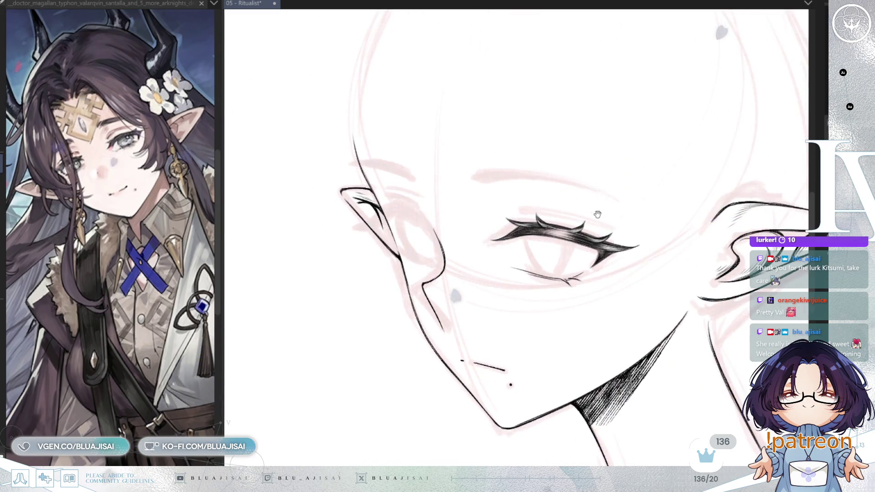
{"action": "scroll", "coordinate": [594, 209], "scroll_direction": "down", "scroll_amount": 2}
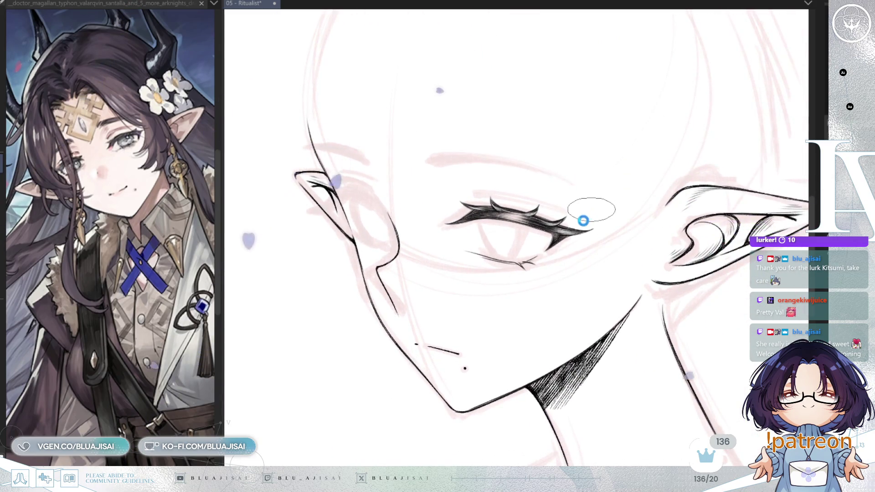
{"action": "key", "text": "ctrl+s"}
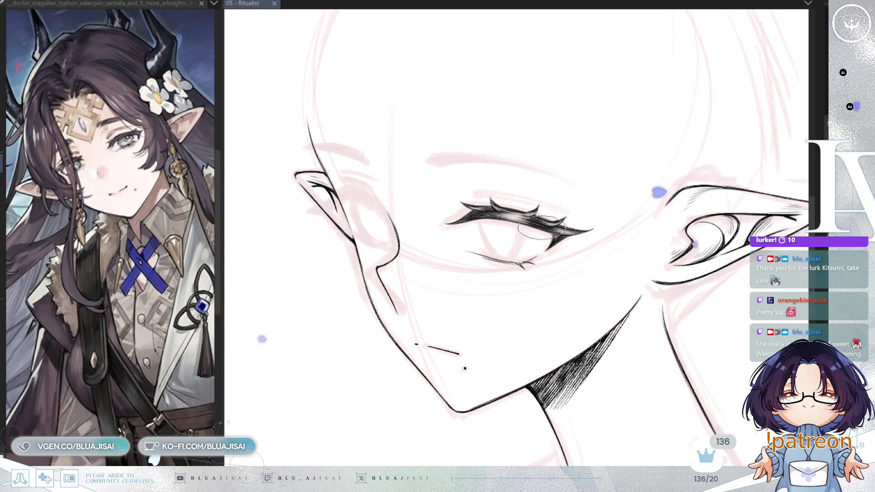
{"action": "scroll", "coordinate": [537, 232], "scroll_direction": "up", "scroll_amount": 2}
Rotate the view to level the eye and pan toward the ear on the right.
{"action": "mouse_move", "coordinate": [553, 201]}
{"action": "left_mouse_down"}
{"action": "mouse_move", "coordinate": [586, 185]}
{"action": "mouse_move", "coordinate": [631, 250]}
{"action": "left_mouse_up"}
{"action": "key", "text": "^"}
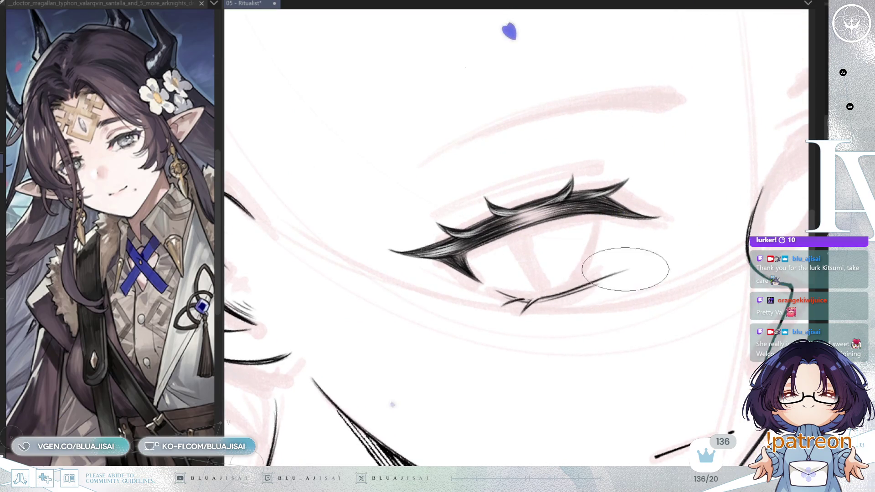
{"action": "key", "text": "-"}
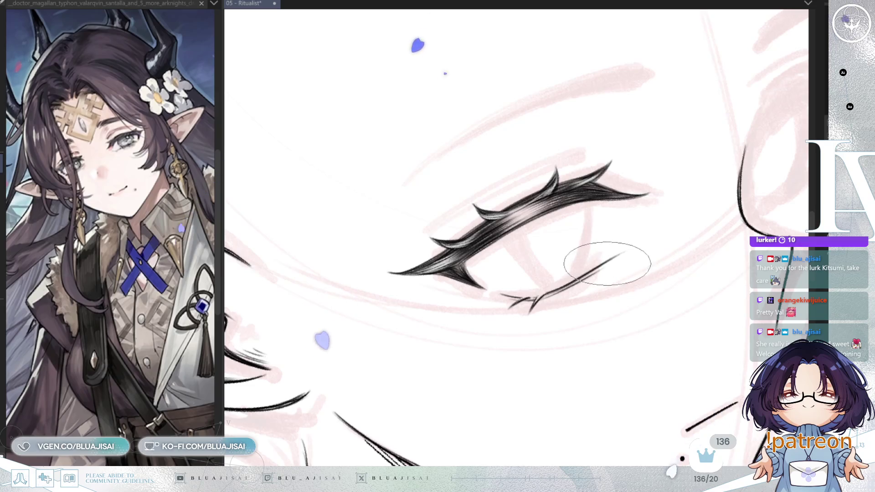
{"action": "key", "text": "^"}
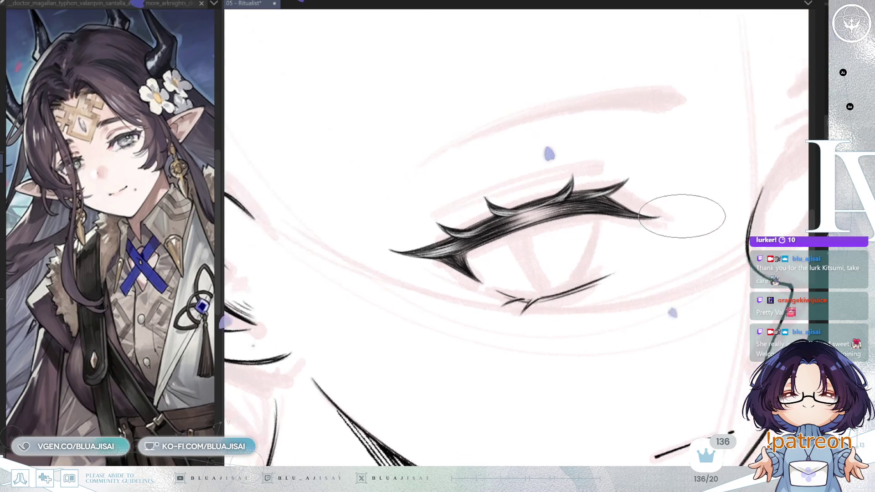
{"action": "left_click_drag", "start_coordinate": [799, 184], "coordinate": [658, 239]}
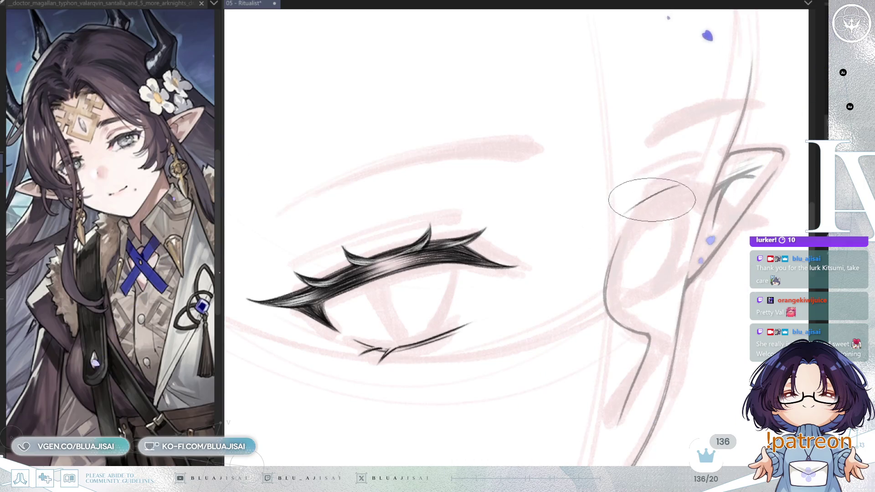
Erase a grey sketch stroke near the ear and ink thin lines across the ear contour.
{"action": "left_click_drag", "start_coordinate": [664, 193], "coordinate": [683, 183]}
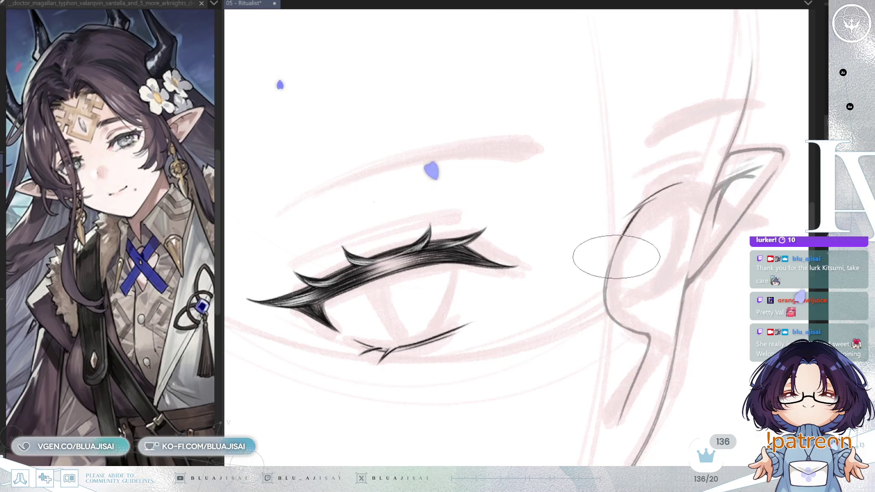
{"action": "left_click_drag", "start_coordinate": [619, 242], "coordinate": [651, 228]}
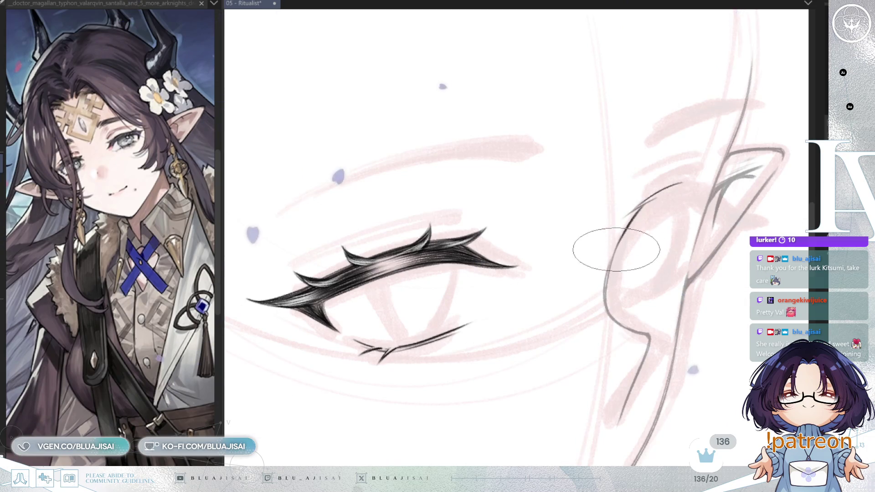
{"action": "mouse_move", "coordinate": [624, 237]}
{"action": "left_mouse_down"}
{"action": "mouse_move", "coordinate": [690, 203]}
{"action": "mouse_move", "coordinate": [568, 245]}
{"action": "left_mouse_up"}
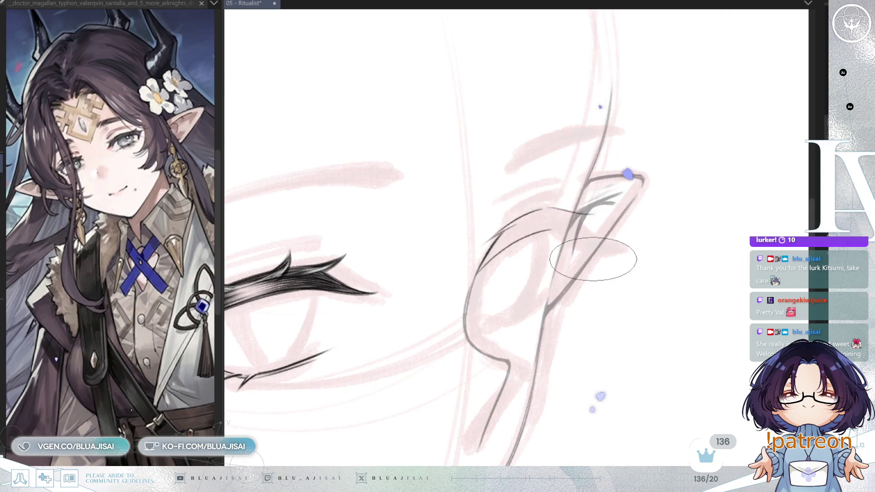
Ink a bold curved stroke inside the ear, thickened with dark hatch strands.
{"action": "scroll", "coordinate": [593, 259], "scroll_direction": "down", "scroll_amount": 1}
{"action": "scroll", "coordinate": [606, 251], "scroll_direction": "down", "scroll_amount": 1}
{"action": "scroll", "coordinate": [620, 240], "scroll_direction": "down", "scroll_amount": 1}
{"action": "scroll", "coordinate": [637, 228], "scroll_direction": "down", "scroll_amount": 1}
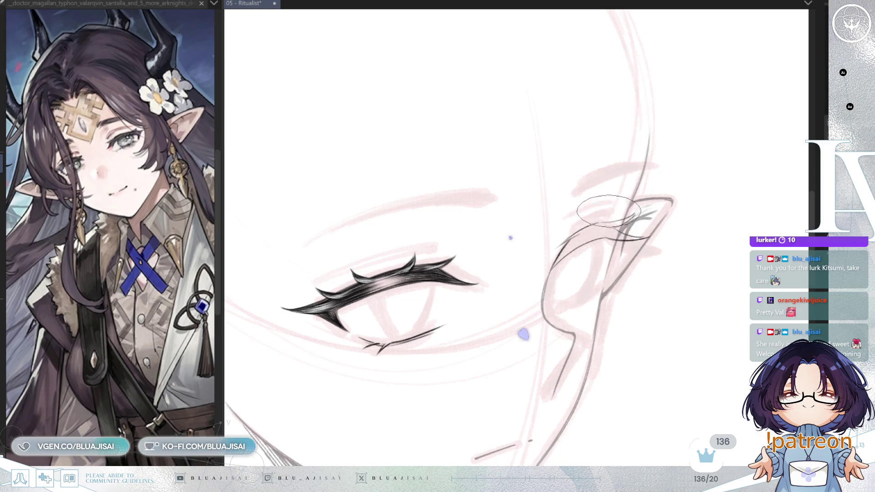
{"action": "scroll", "coordinate": [608, 210], "scroll_direction": "up", "scroll_amount": 1}
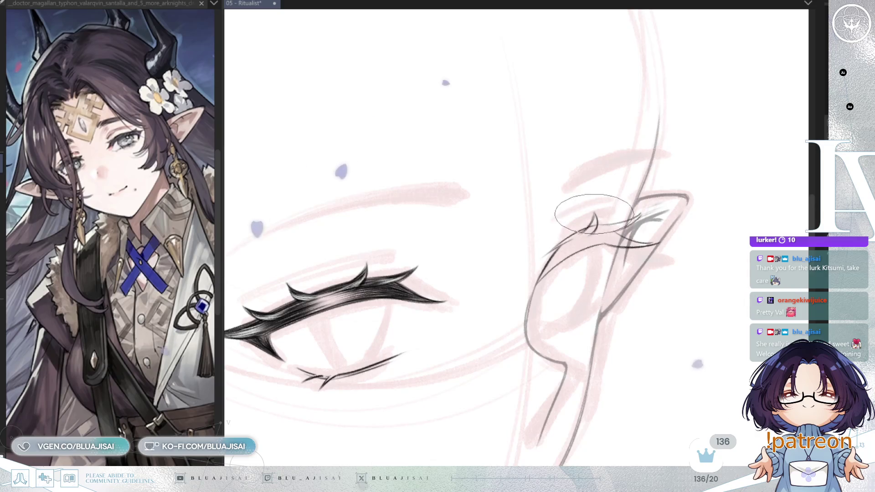
{"action": "scroll", "coordinate": [588, 223], "scroll_direction": "up", "scroll_amount": 1}
{"action": "scroll", "coordinate": [565, 228], "scroll_direction": "up", "scroll_amount": 1}
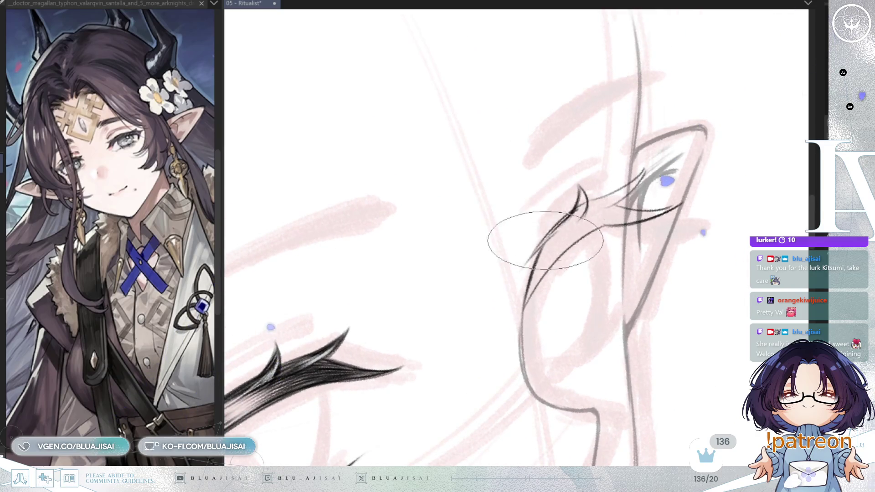
{"action": "left_click_drag", "start_coordinate": [572, 210], "coordinate": [531, 253]}
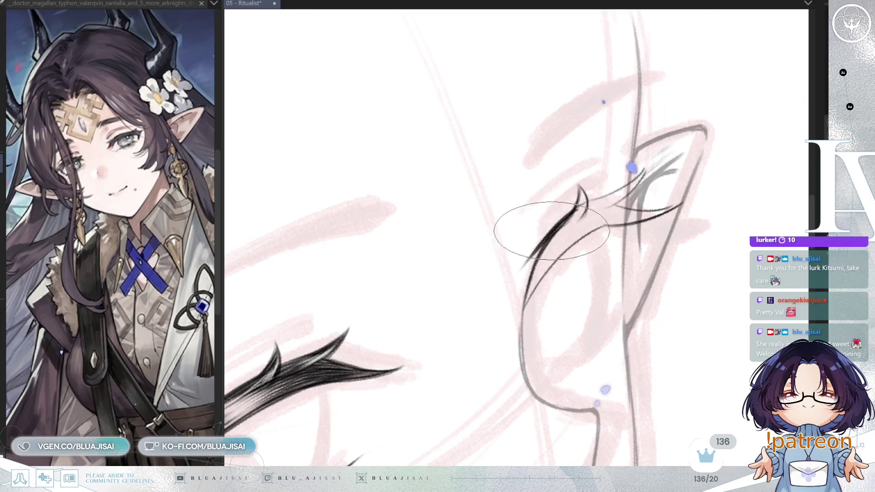
{"action": "left_click_drag", "start_coordinate": [560, 233], "coordinate": [527, 297]}
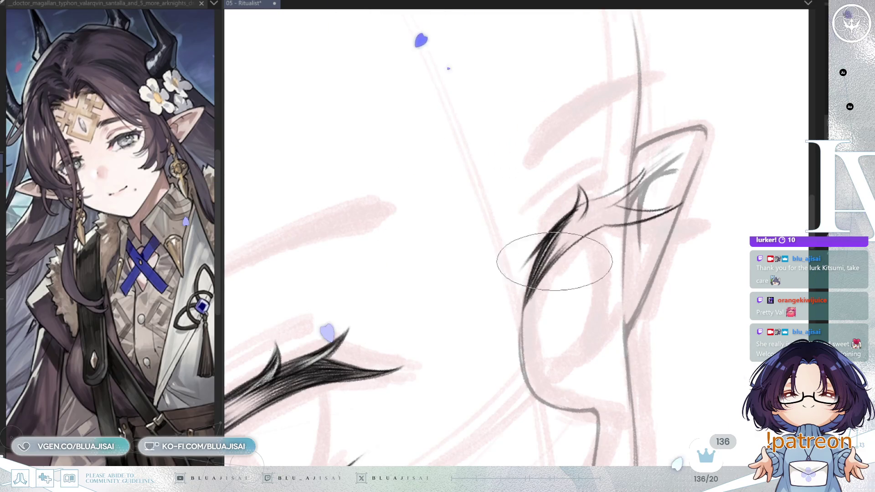
{"action": "left_click_drag", "start_coordinate": [541, 275], "coordinate": [537, 278]}
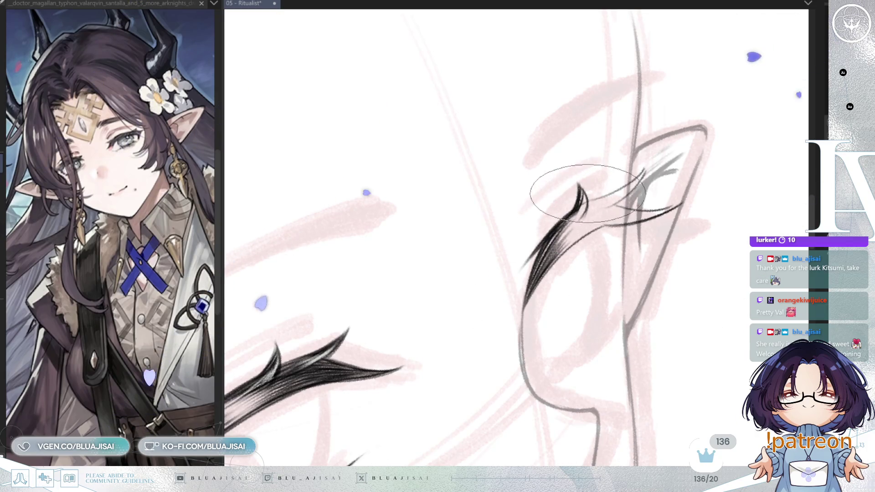
Mirror, rotate and pan the view around the new strokes to check them.
{"action": "left_click_drag", "start_coordinate": [597, 168], "coordinate": [605, 186]}
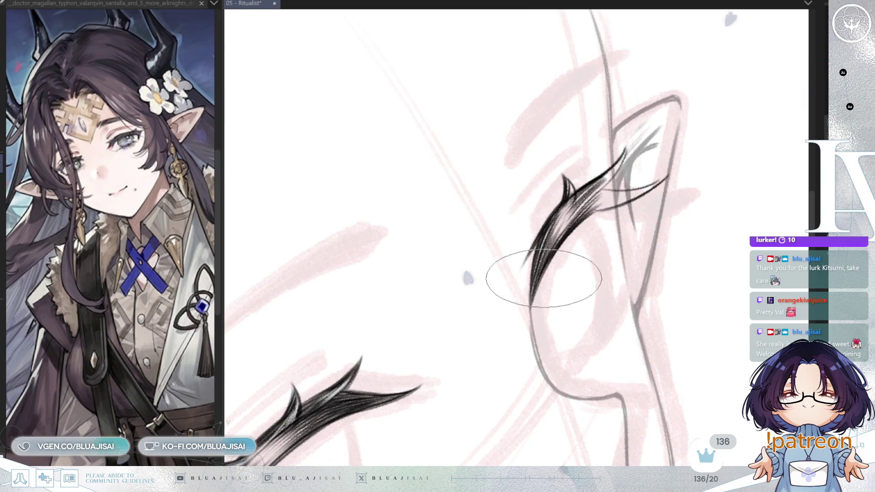
{"action": "key", "text": "h"}
{"action": "key", "text": "h"}
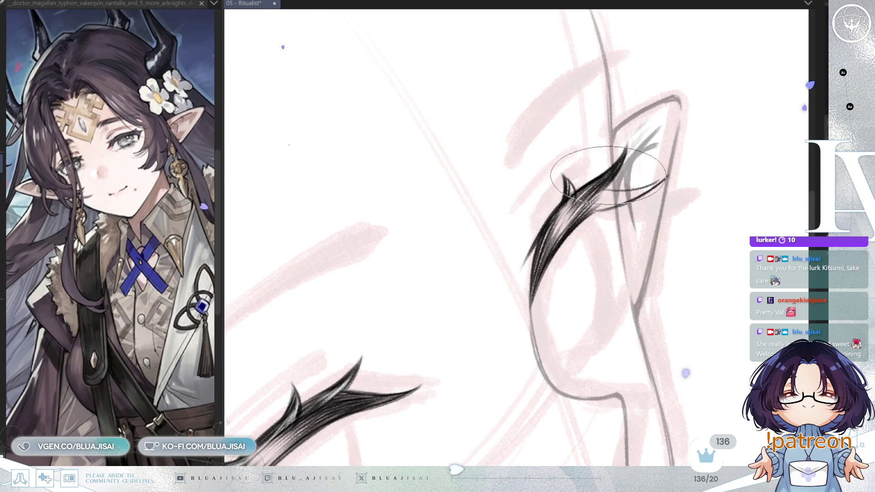
{"action": "left_click_drag", "start_coordinate": [569, 224], "coordinate": [576, 173]}
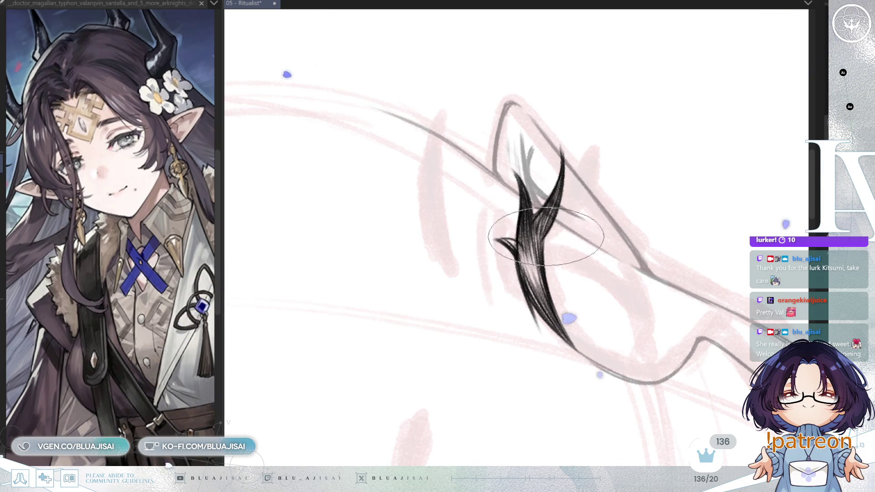
{"action": "mouse_move", "coordinate": [557, 224]}
{"action": "left_mouse_down"}
{"action": "mouse_move", "coordinate": [639, 170]}
{"action": "mouse_move", "coordinate": [516, 232]}
{"action": "left_mouse_up"}
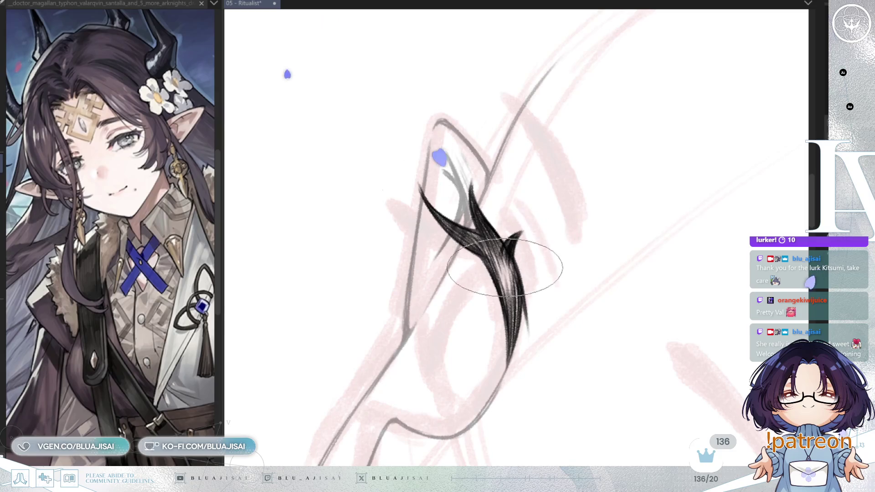
{"action": "left_click_drag", "start_coordinate": [507, 256], "coordinate": [581, 225]}
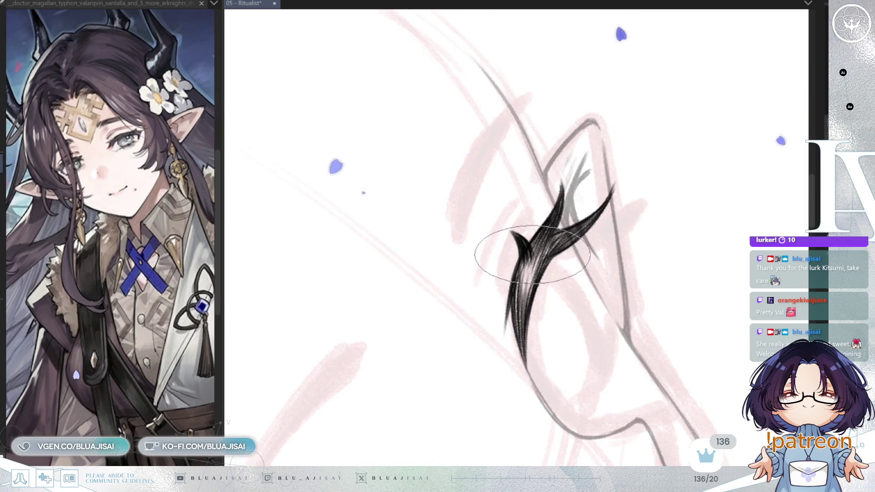
{"action": "left_click_drag", "start_coordinate": [541, 261], "coordinate": [498, 286]}
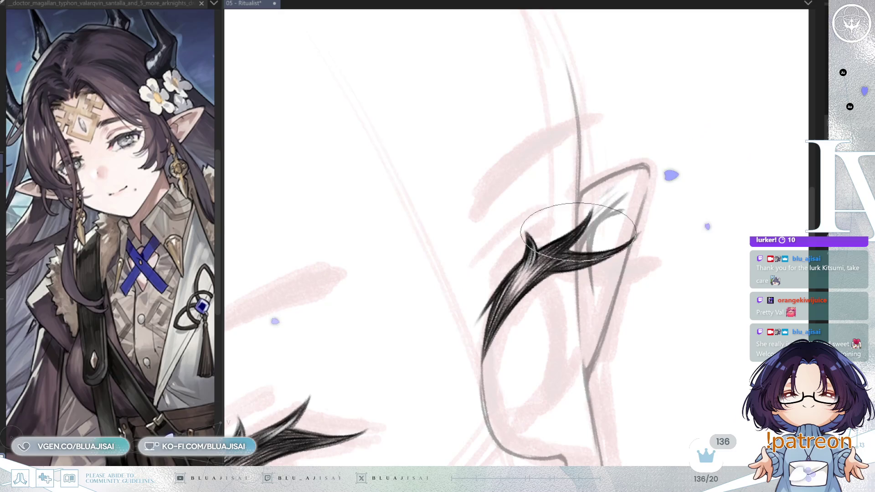
{"action": "left_click_drag", "start_coordinate": [537, 258], "coordinate": [559, 218]}
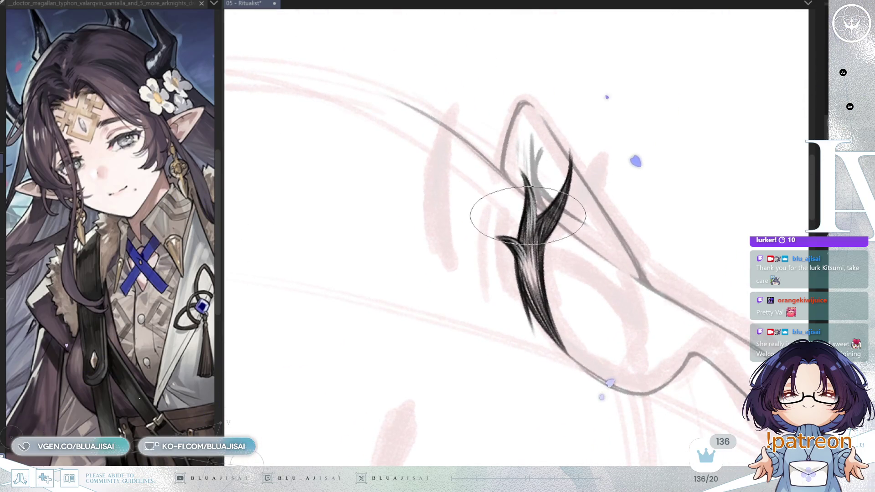
{"action": "mouse_move", "coordinate": [527, 215]}
{"action": "left_mouse_down"}
{"action": "mouse_move", "coordinate": [635, 166]}
{"action": "mouse_move", "coordinate": [621, 219]}
{"action": "left_mouse_up"}
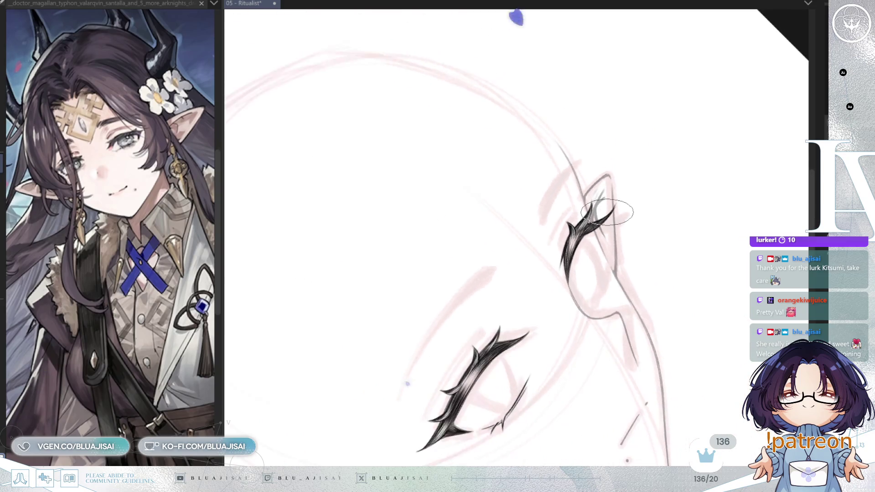
Zoom, rotate and mirror the view to frame both eyes and check their symmetry.
{"action": "scroll", "coordinate": [607, 212], "scroll_direction": "up", "scroll_amount": 2}
{"action": "scroll", "coordinate": [606, 207], "scroll_direction": "up", "scroll_amount": 2}
{"action": "scroll", "coordinate": [605, 219], "scroll_direction": "up", "scroll_amount": 2}
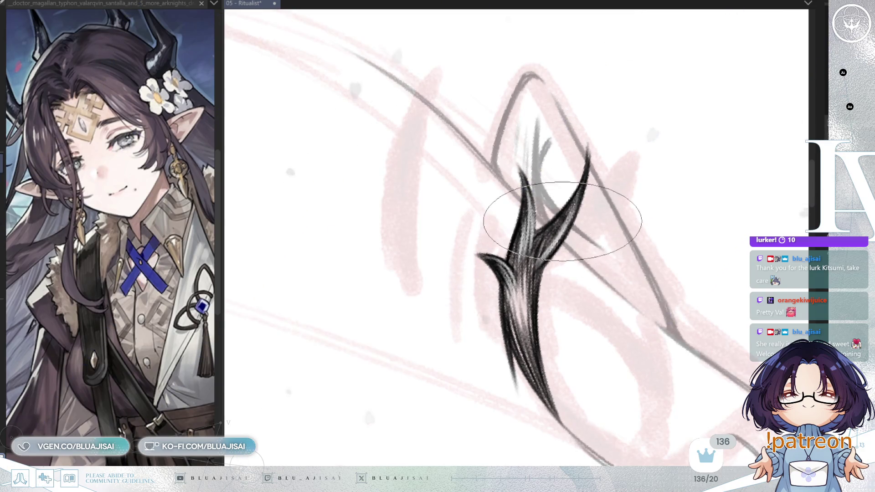
{"action": "key", "text": "asciicircum"}
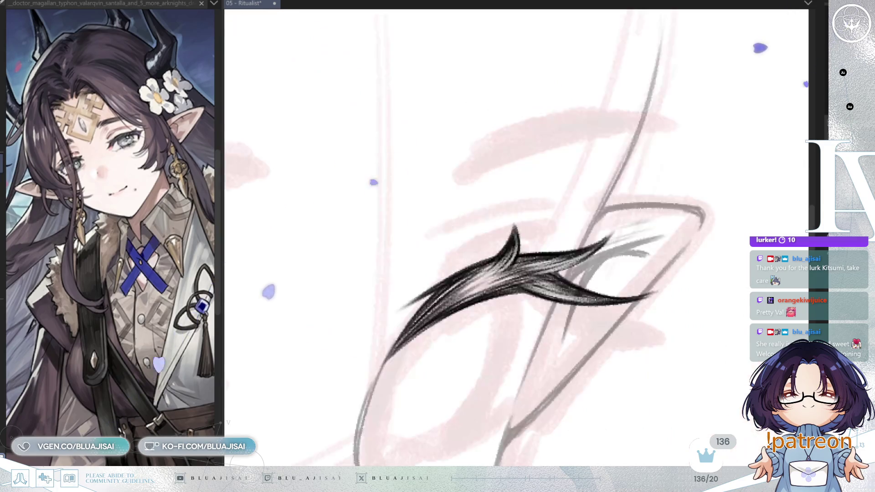
{"action": "left_click_drag", "start_coordinate": [558, 310], "coordinate": [603, 213]}
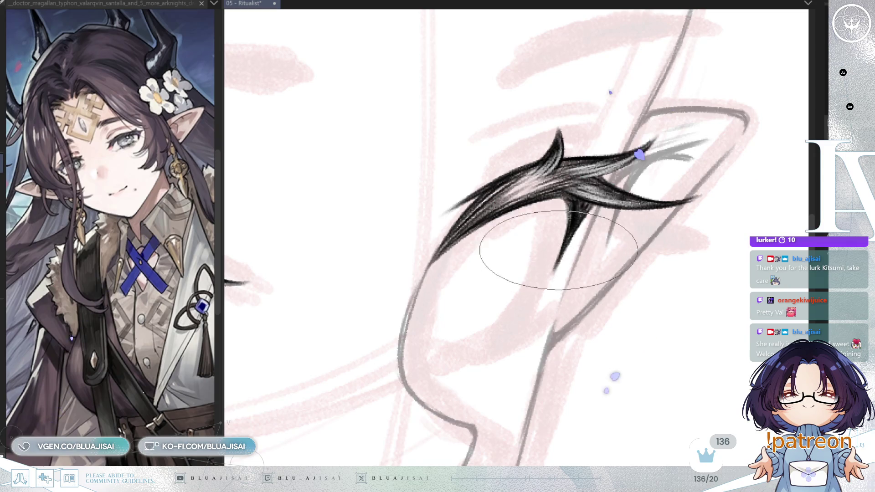
{"action": "scroll", "coordinate": [543, 296], "scroll_direction": "down", "scroll_amount": 5}
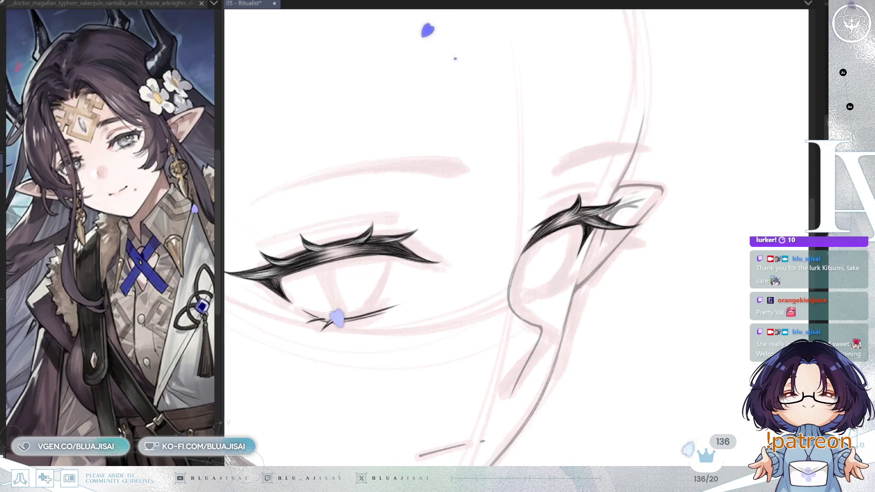
{"action": "left_click_drag", "start_coordinate": [522, 286], "coordinate": [558, 283]}
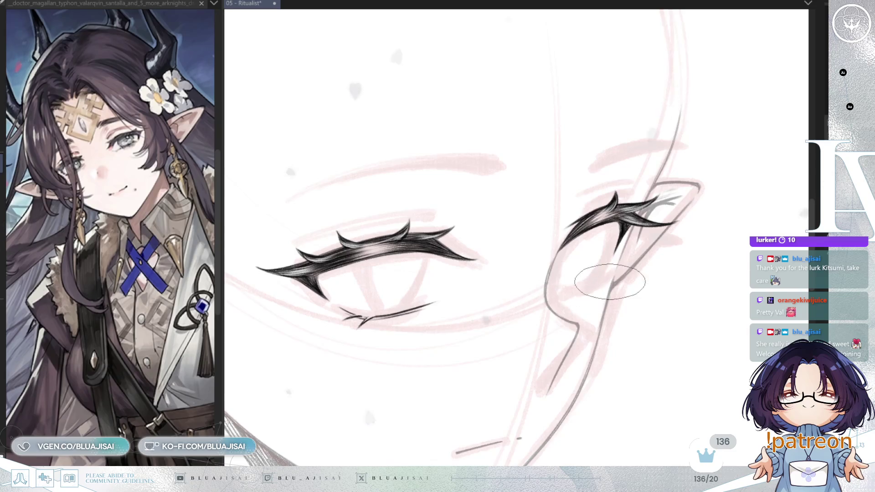
{"action": "scroll", "coordinate": [631, 278], "scroll_direction": "down", "scroll_amount": 1}
{"action": "scroll", "coordinate": [593, 279], "scroll_direction": "down", "scroll_amount": 1}
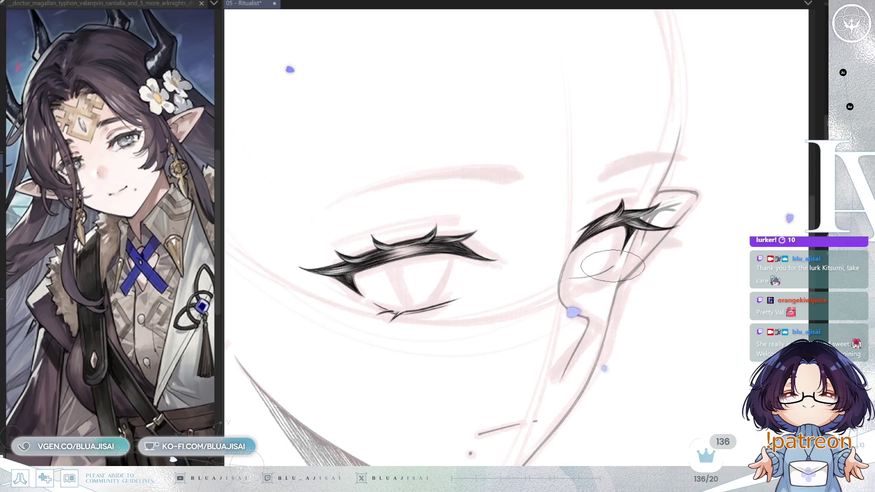
{"action": "key", "text": "h"}
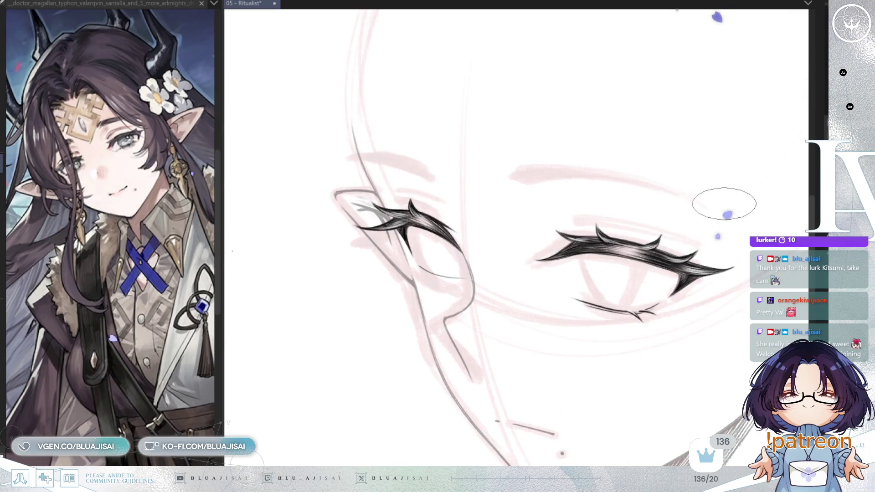
{"action": "key", "text": "h"}
{"action": "key", "text": "h"}
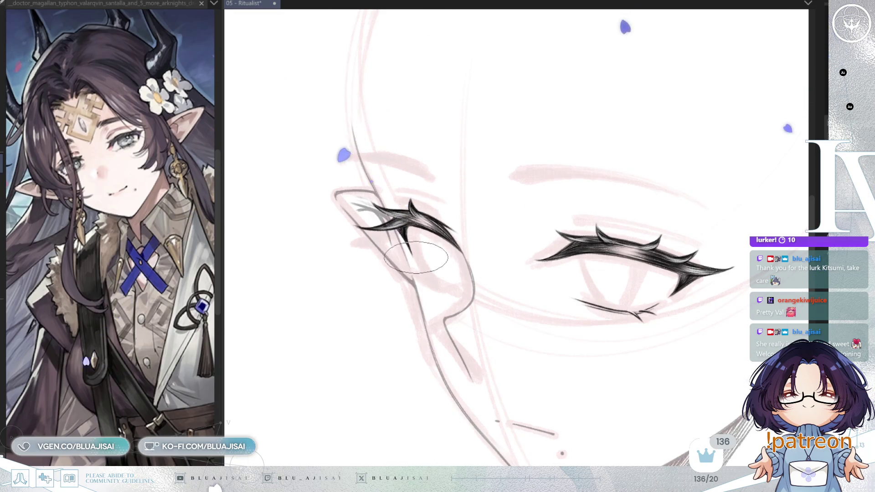
{"action": "key", "text": "End"}
{"action": "key", "text": "End"}
{"action": "key", "text": "Home"}
{"action": "scroll", "coordinate": [446, 162], "scroll_direction": "up", "scroll_amount": 2}
Replace the curve beside the eye with a new inner-edge line extending further down.
{"action": "left_click_drag", "start_coordinate": [463, 201], "coordinate": [455, 231]}
{"action": "left_click_drag", "start_coordinate": [469, 191], "coordinate": [453, 262]}
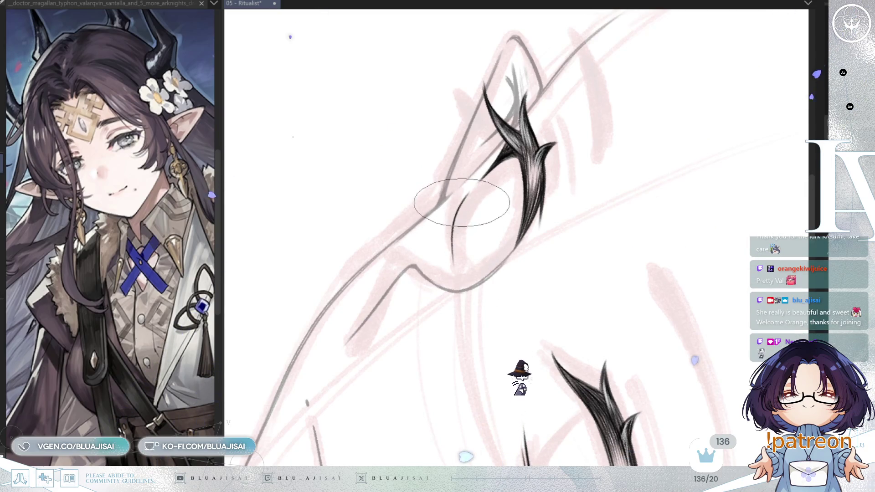
{"action": "left_click_drag", "start_coordinate": [453, 256], "coordinate": [456, 279]}
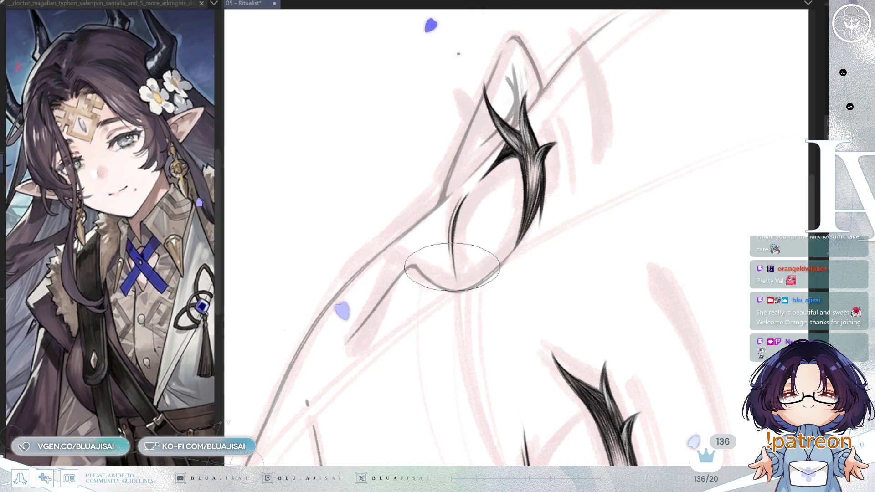
{"action": "left_click_drag", "start_coordinate": [615, 132], "coordinate": [486, 187]}
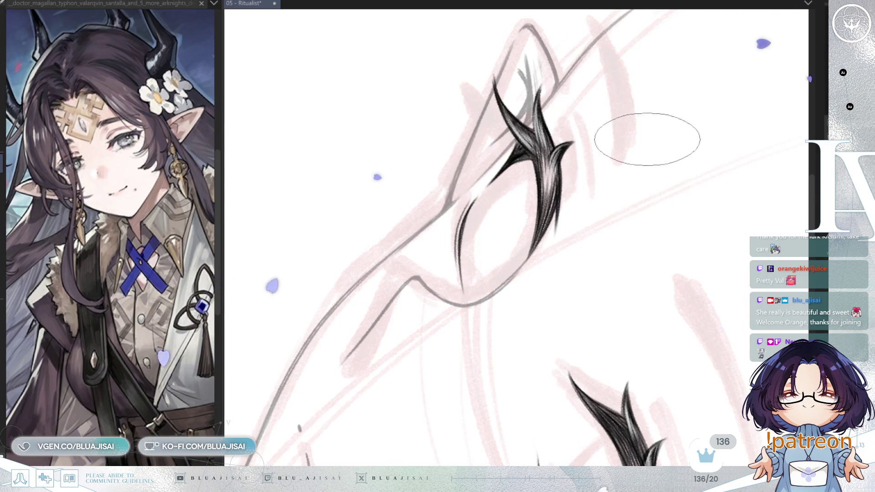
{"action": "scroll", "coordinate": [636, 185], "scroll_direction": "down", "scroll_amount": 3}
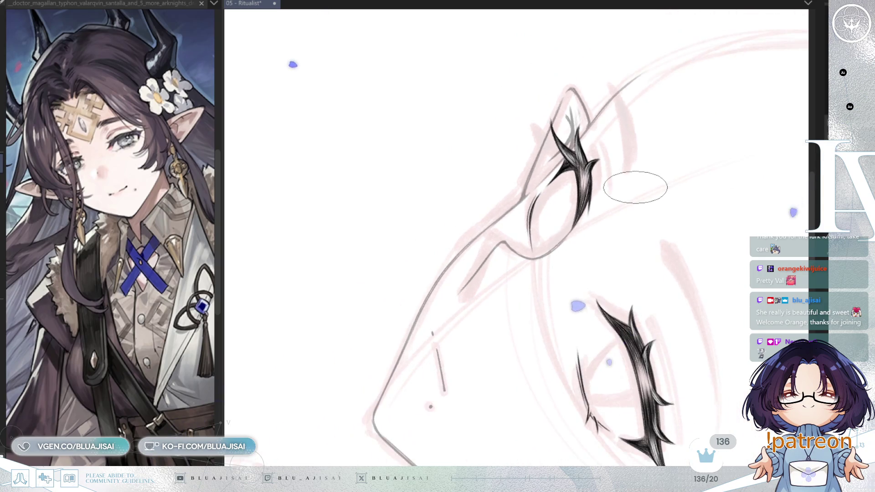
{"action": "key", "text": "4"}
{"action": "key", "text": "4"}
{"action": "key", "text": "4"}
{"action": "key", "text": "4"}
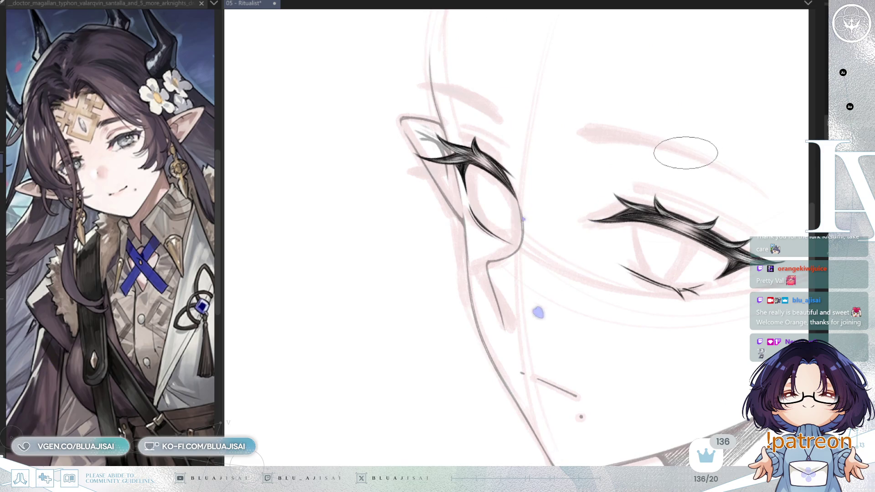
{"action": "key", "text": "m"}
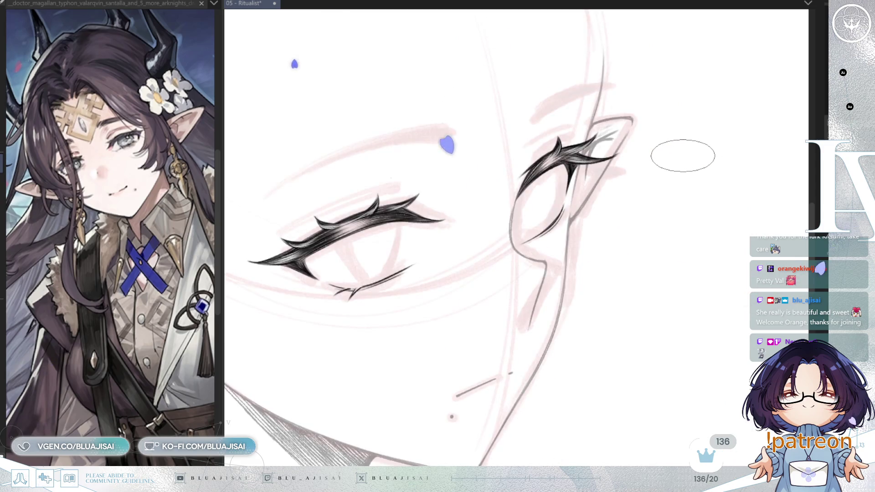
{"action": "key", "text": "m"}
{"action": "scroll", "coordinate": [518, 201], "scroll_direction": "up", "scroll_amount": 2}
{"action": "scroll", "coordinate": [434, 235], "scroll_direction": "up", "scroll_amount": 2}
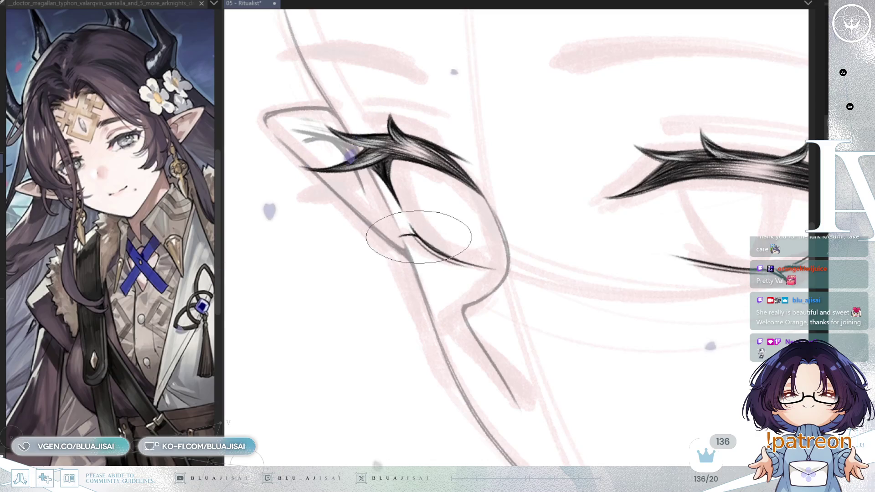
Add a short lash tick at the lower lid, then zoom out to the whole face.
{"action": "left_click_drag", "start_coordinate": [409, 249], "coordinate": [421, 242]}
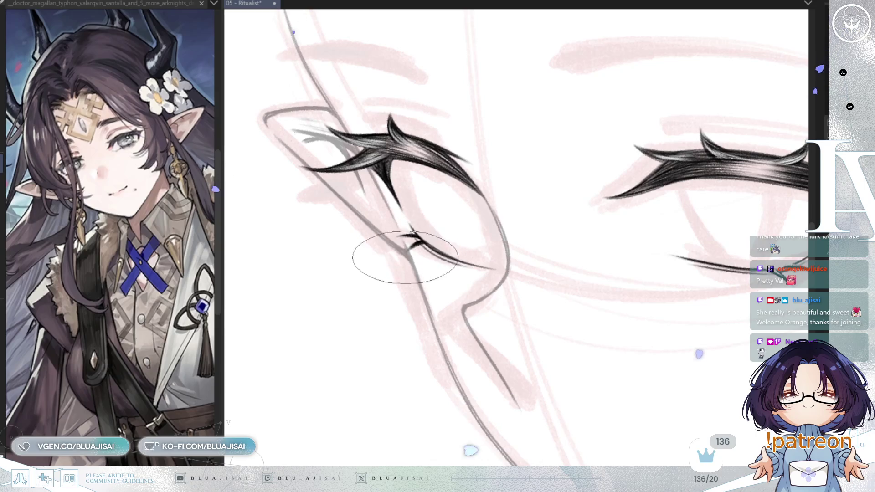
{"action": "left_click_drag", "start_coordinate": [501, 228], "coordinate": [428, 287]}
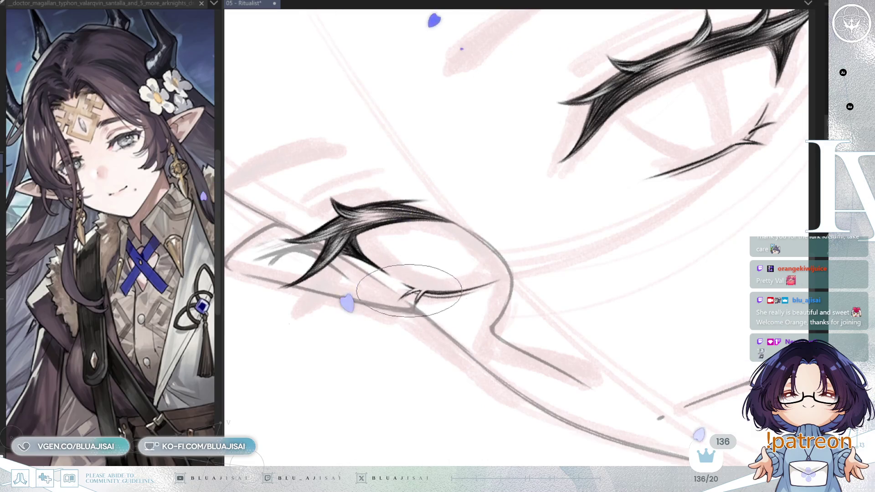
{"action": "key", "text": "End"}
{"action": "key", "text": "End"}
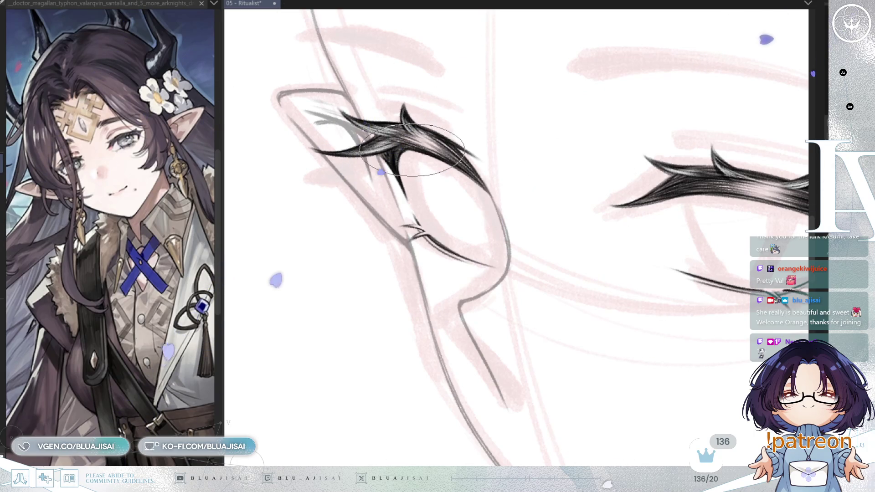
{"action": "key", "text": "ctrl+minus"}
{"action": "scroll", "coordinate": [653, 293], "scroll_direction": "right", "scroll_amount": 5}
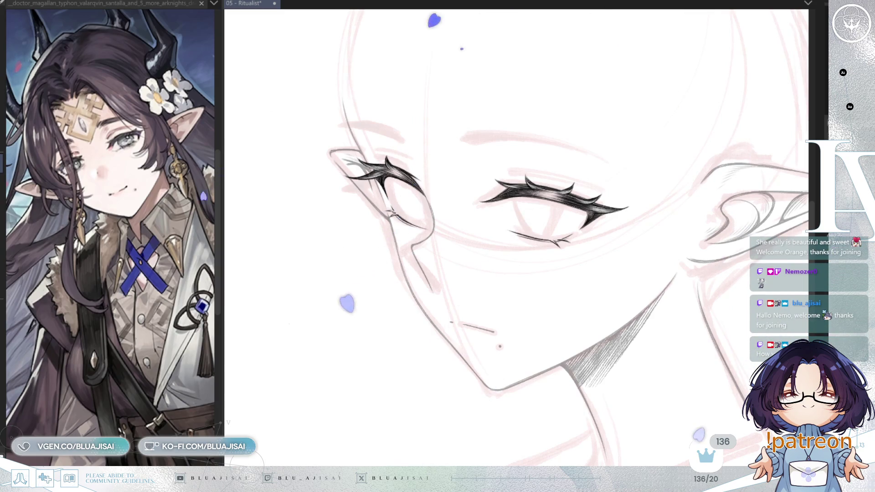
{"action": "scroll", "coordinate": [606, 14], "scroll_direction": "up", "scroll_amount": 1}
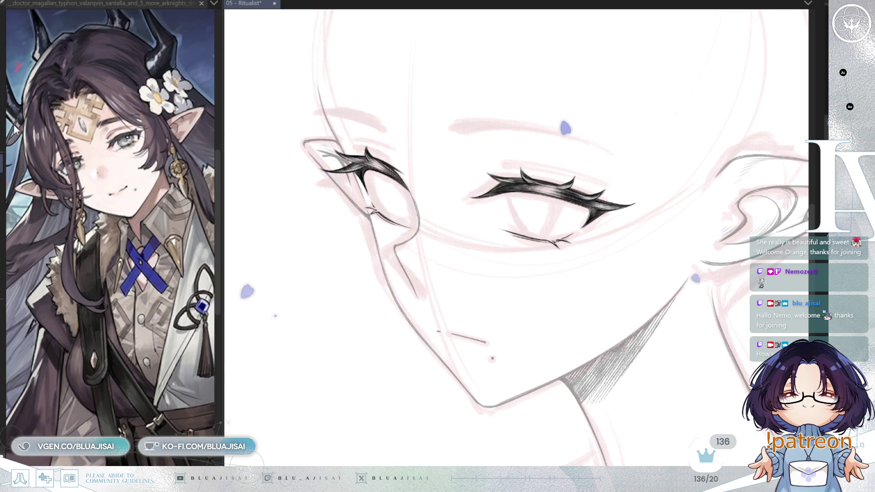
Skew the left eye's lower lid line with a transform, raising its outer right end.
{"action": "scroll", "coordinate": [387, 233], "scroll_direction": "up", "scroll_amount": 2}
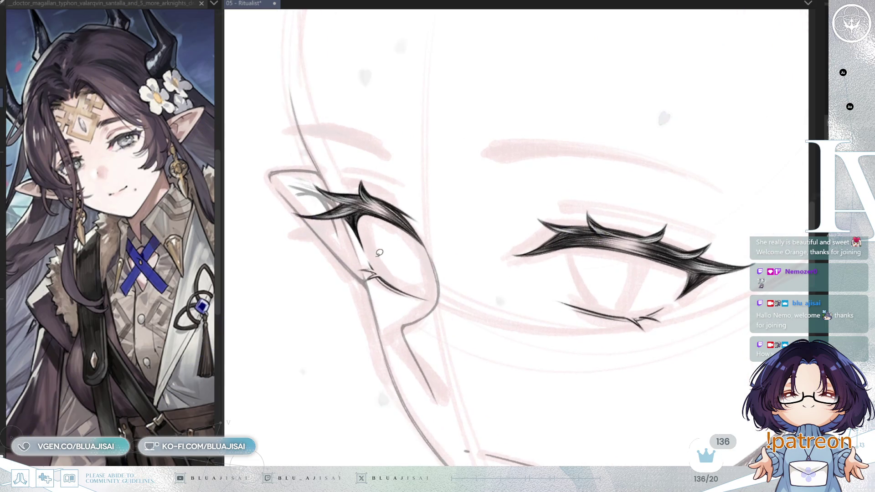
{"action": "left_click_drag", "start_coordinate": [359, 256], "coordinate": [360, 258]}
{"action": "key", "text": "ctrl+t"}
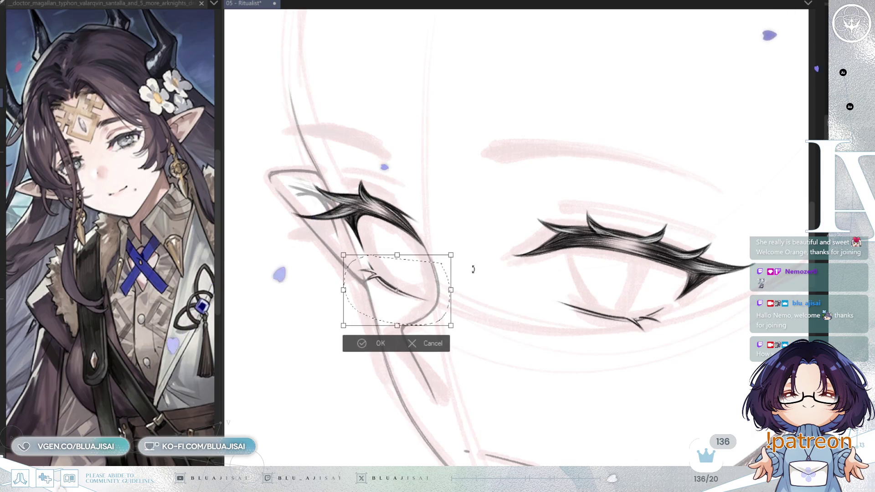
{"action": "left_click_drag", "start_coordinate": [453, 292], "coordinate": [450, 286]}
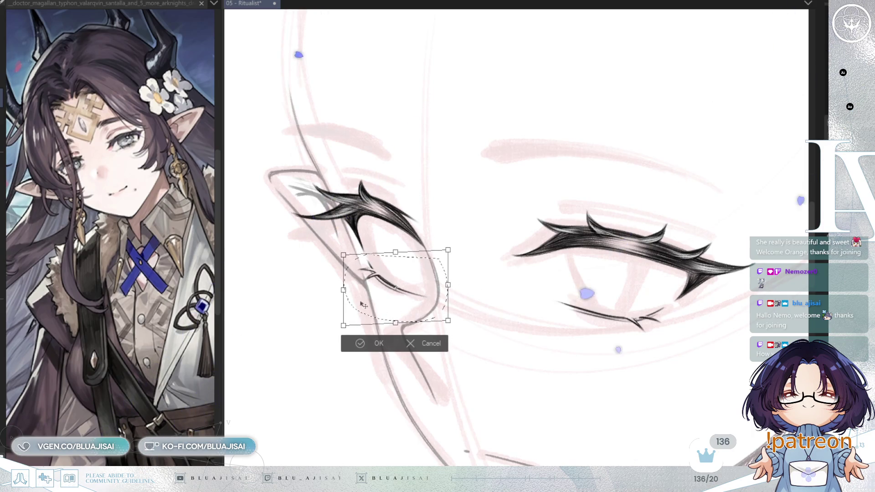
{"action": "left_click_drag", "start_coordinate": [345, 294], "coordinate": [346, 296]}
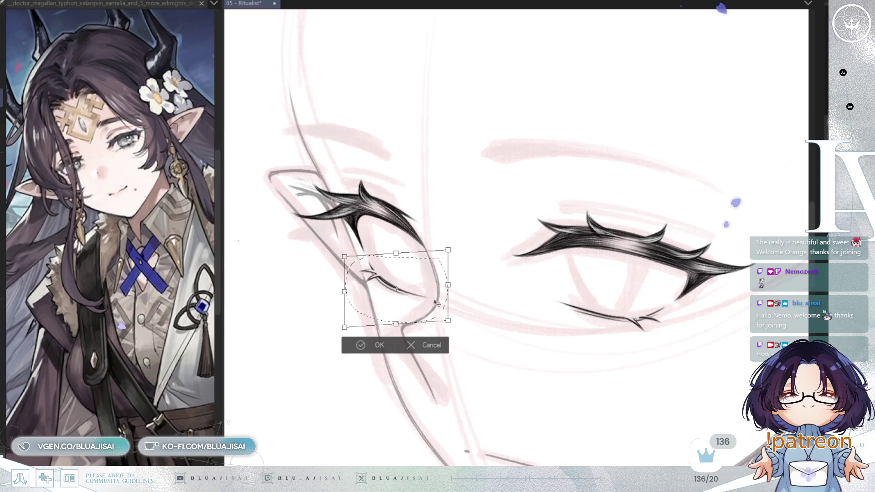
{"action": "left_click_drag", "start_coordinate": [449, 286], "coordinate": [447, 283]}
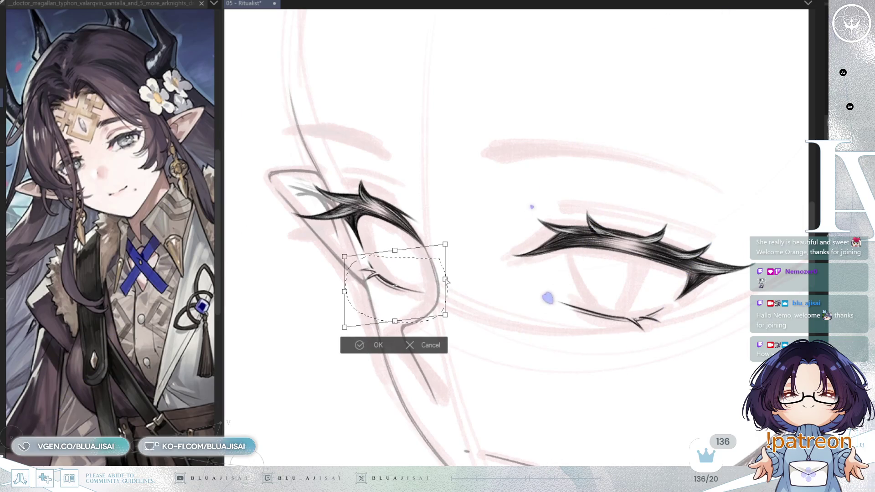
{"action": "left_click", "coordinate": [360, 345]}
{"action": "key", "text": "ctrl+d"}
{"action": "mouse_move", "coordinate": [622, 284]}
{"action": "left_mouse_down"}
{"action": "mouse_move", "coordinate": [554, 283]}
{"action": "mouse_move", "coordinate": [553, 357]}
{"action": "mouse_move", "coordinate": [470, 310]}
{"action": "mouse_move", "coordinate": [524, 278]}
{"action": "left_mouse_up"}
{"action": "key", "text": "ctrl+t"}
Skew the right eye's lower lid down, then ink a thin line along its lower lashline.
{"action": "left_click_drag", "start_coordinate": [465, 320], "coordinate": [463, 329]}
{"action": "key", "text": "Return"}
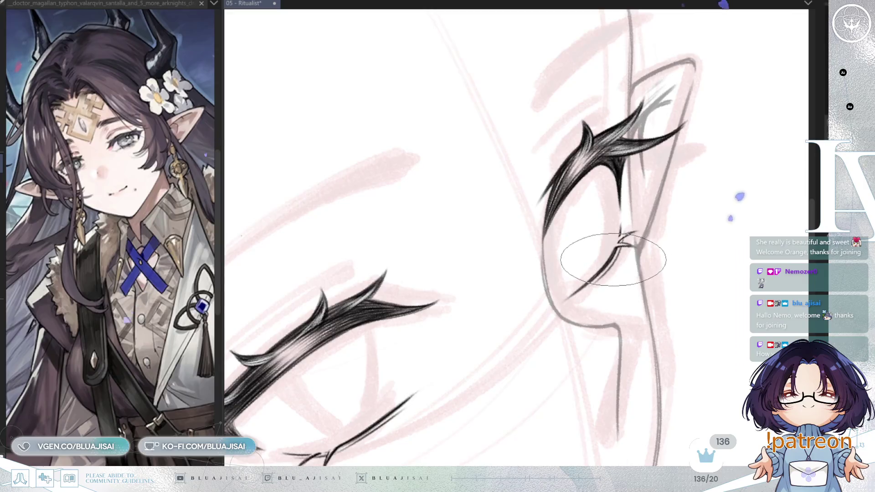
{"action": "left_click_drag", "start_coordinate": [587, 290], "coordinate": [619, 272]}
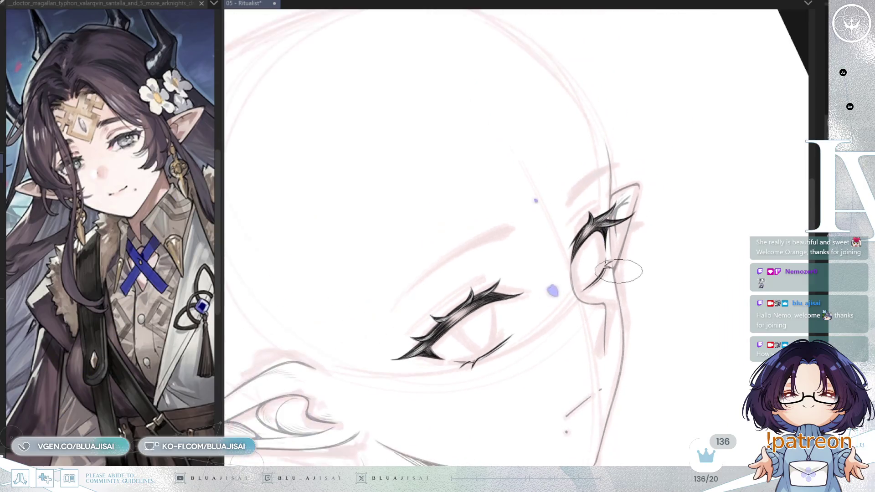
{"action": "scroll", "coordinate": [489, 292], "scroll_direction": "up", "scroll_amount": 2}
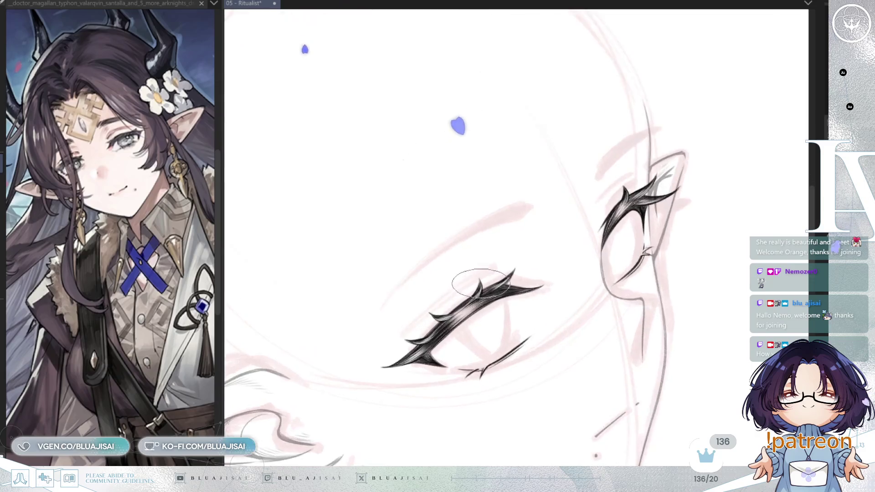
{"action": "scroll", "coordinate": [479, 285], "scroll_direction": "up", "scroll_amount": 3}
{"action": "mouse_move", "coordinate": [473, 285]}
{"action": "left_mouse_down"}
{"action": "mouse_move", "coordinate": [406, 341]}
{"action": "mouse_move", "coordinate": [410, 330]}
{"action": "left_mouse_up"}
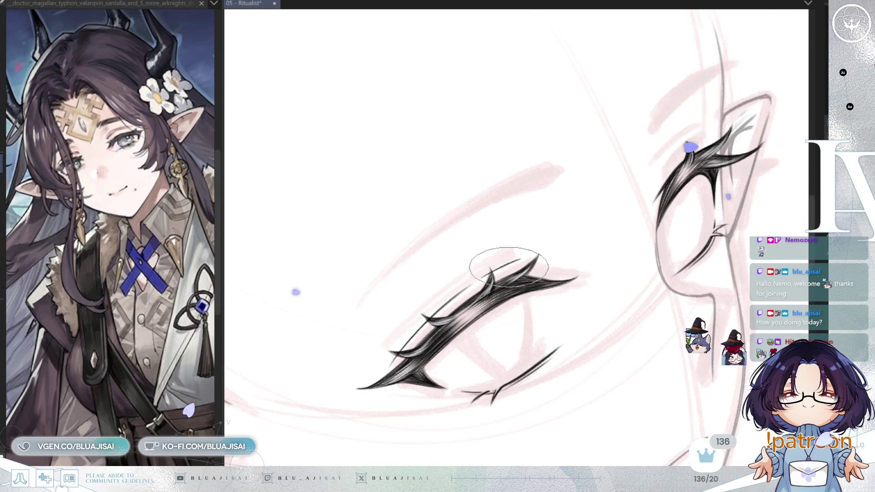
Flip, tilt and zoom the view to check the eye strokes and the face's symmetry.
{"action": "key", "text": "h"}
{"action": "scroll", "coordinate": [631, 215], "scroll_direction": "down", "scroll_amount": 3}
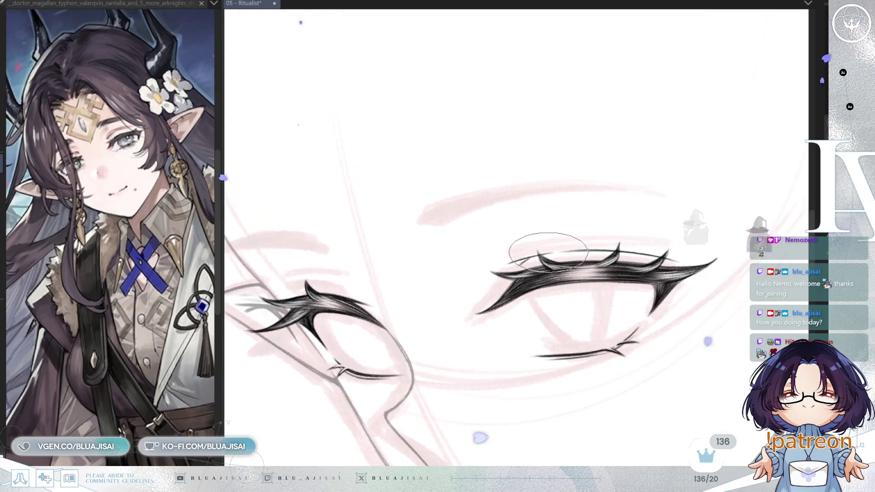
{"action": "scroll", "coordinate": [654, 201], "scroll_direction": "up", "scroll_amount": 4}
{"action": "key", "text": "minus"}
{"action": "key", "text": "minus"}
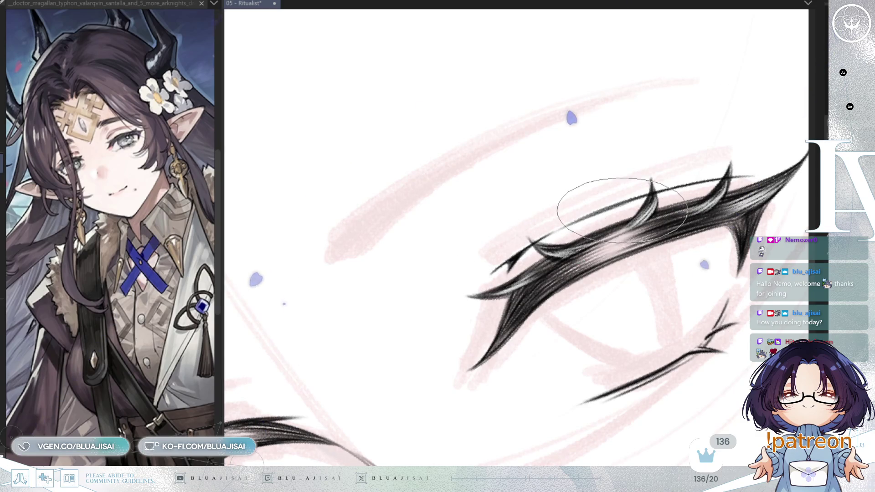
{"action": "scroll", "coordinate": [652, 209], "scroll_direction": "down", "scroll_amount": 2}
{"action": "scroll", "coordinate": [695, 218], "scroll_direction": "down", "scroll_amount": 2}
{"action": "key", "text": "asciicircum"}
{"action": "key", "text": "asciicircum"}
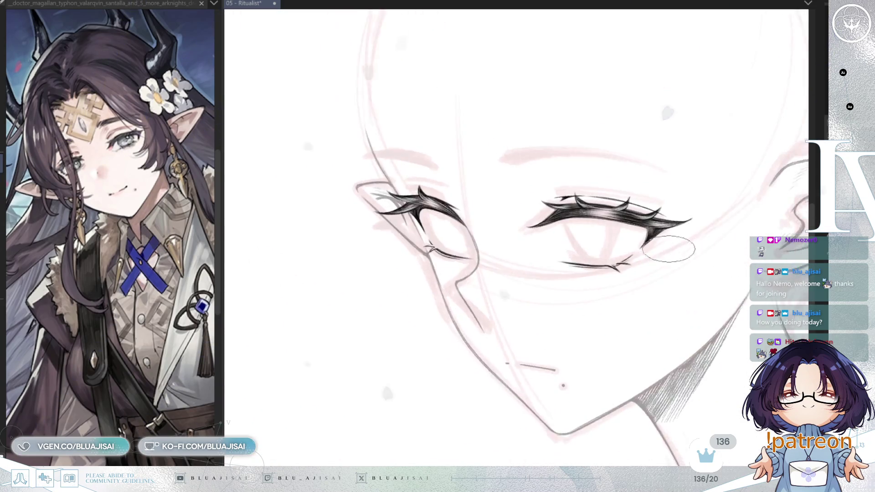
{"action": "key", "text": "h"}
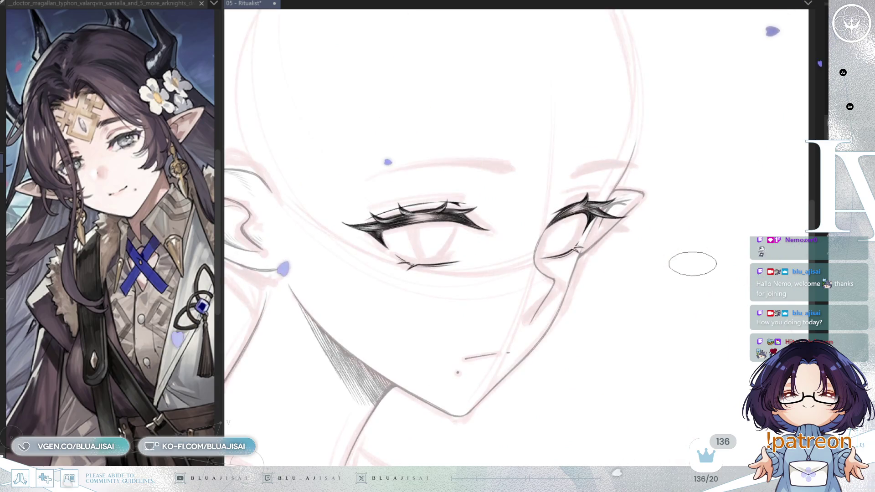
{"action": "scroll", "coordinate": [691, 264], "scroll_direction": "down", "scroll_amount": 1}
{"action": "scroll", "coordinate": [686, 267], "scroll_direction": "down", "scroll_amount": 1}
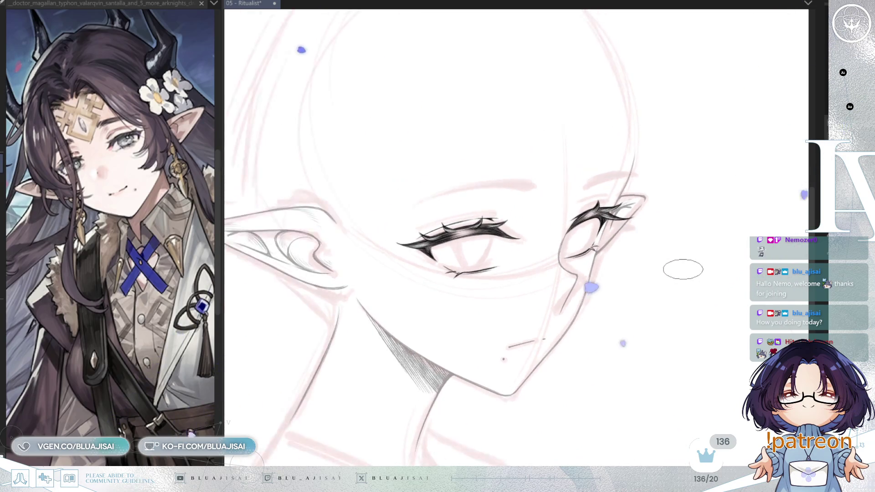
{"action": "scroll", "coordinate": [683, 270], "scroll_direction": "up", "scroll_amount": 1}
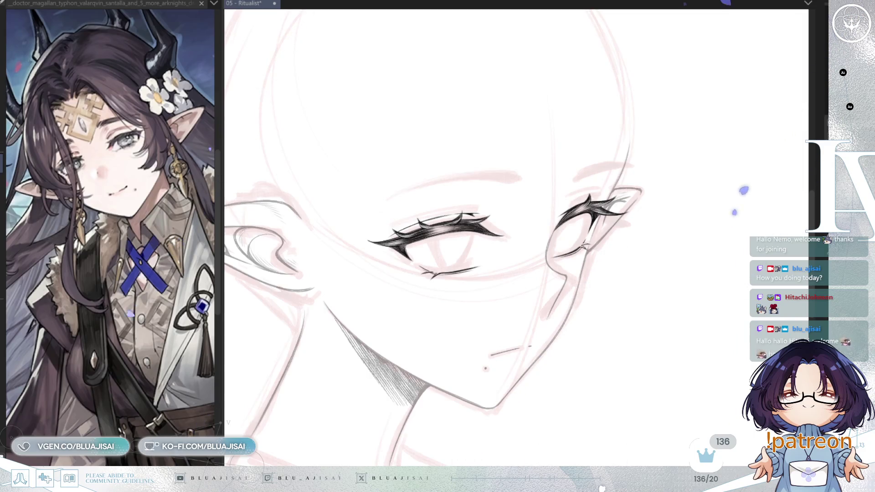
{"action": "scroll", "coordinate": [557, 220], "scroll_direction": "up", "scroll_amount": 2}
{"action": "scroll", "coordinate": [557, 221], "scroll_direction": "up", "scroll_amount": 2}
{"action": "scroll", "coordinate": [557, 221], "scroll_direction": "up", "scroll_amount": 2}
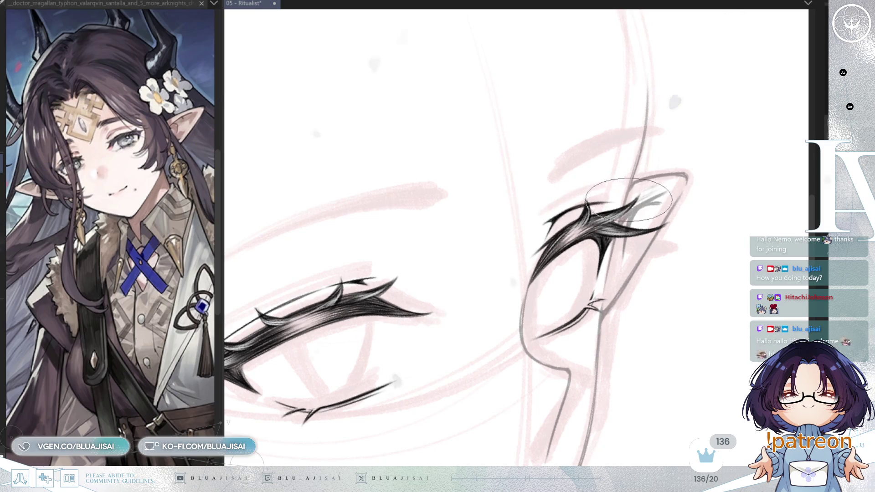
{"action": "scroll", "coordinate": [635, 240], "scroll_direction": "down", "scroll_amount": 2}
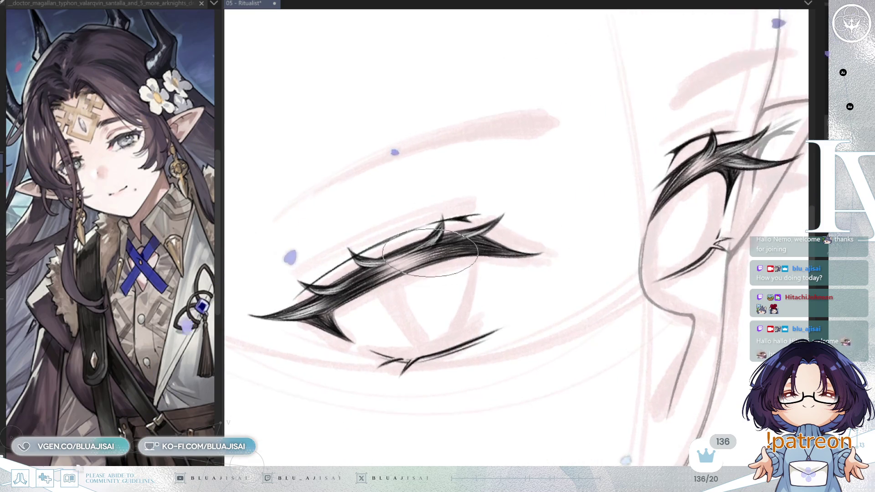
{"action": "scroll", "coordinate": [429, 253], "scroll_direction": "up", "scroll_amount": 2}
{"action": "scroll", "coordinate": [502, 255], "scroll_direction": "down", "scroll_amount": 2}
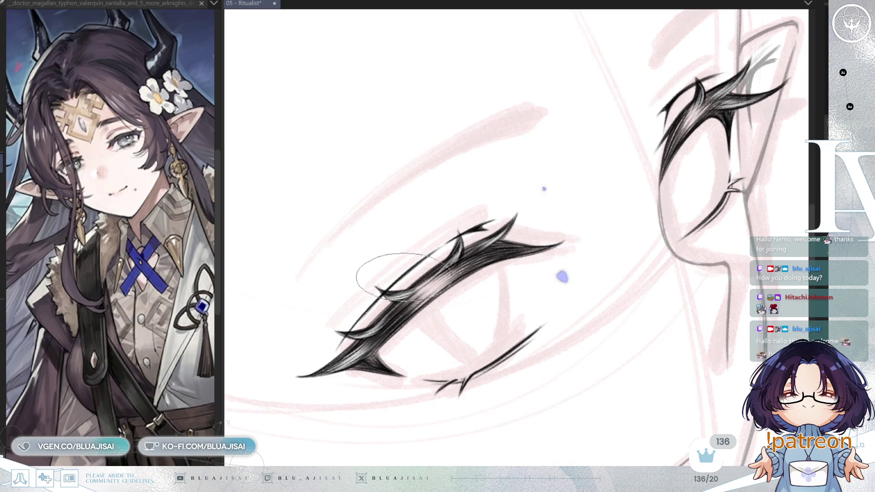
{"action": "left_click_drag", "start_coordinate": [647, 184], "coordinate": [576, 248]}
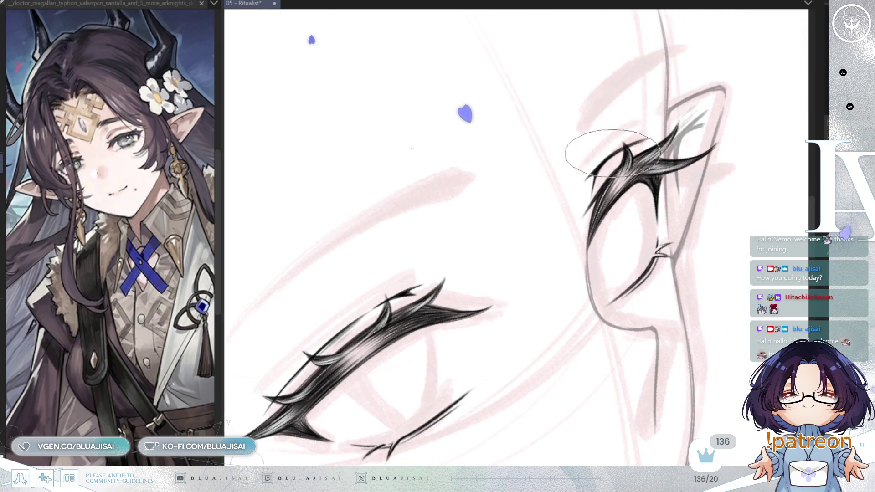
{"action": "key", "text": "minus"}
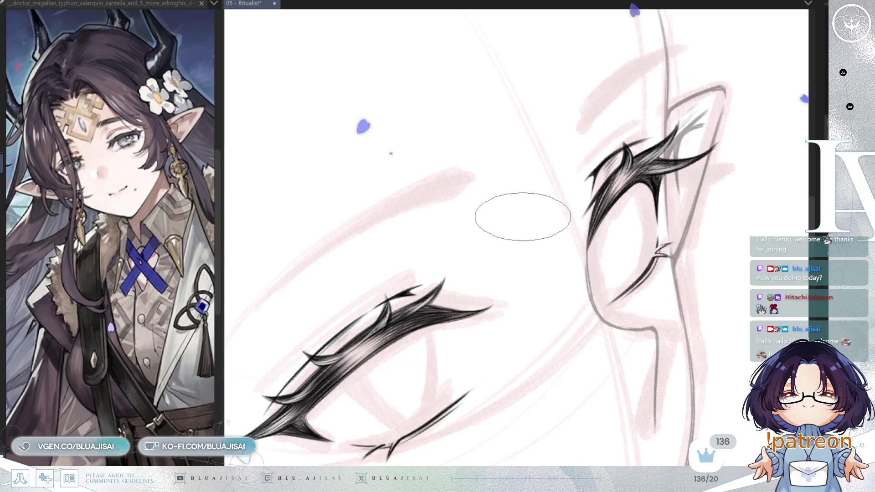
{"action": "key", "text": "minus"}
{"action": "key", "text": "minus"}
{"action": "key", "text": "minus"}
{"action": "key", "text": "ctrl+minus"}
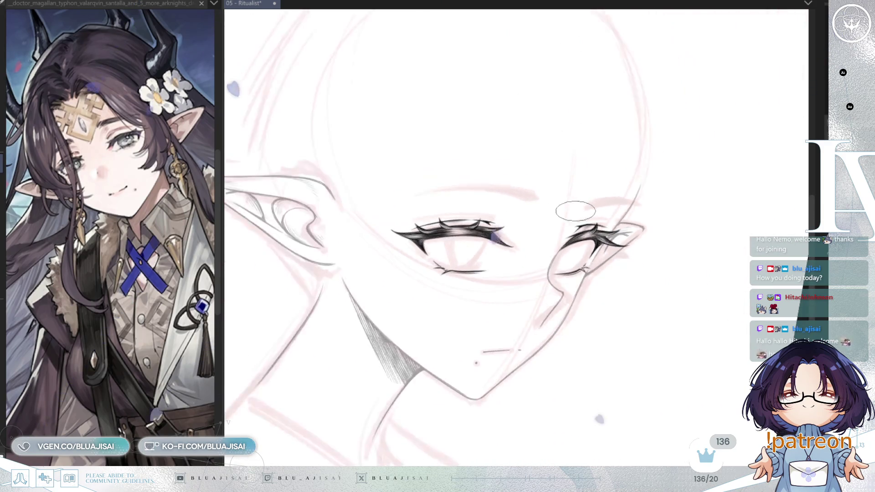
{"action": "key", "text": "minus"}
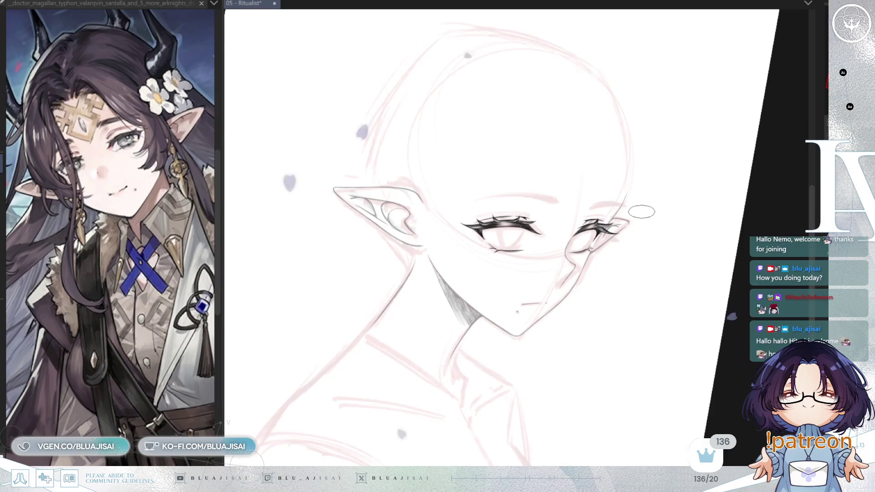
{"action": "key", "text": "m"}
{"action": "key", "text": "m"}
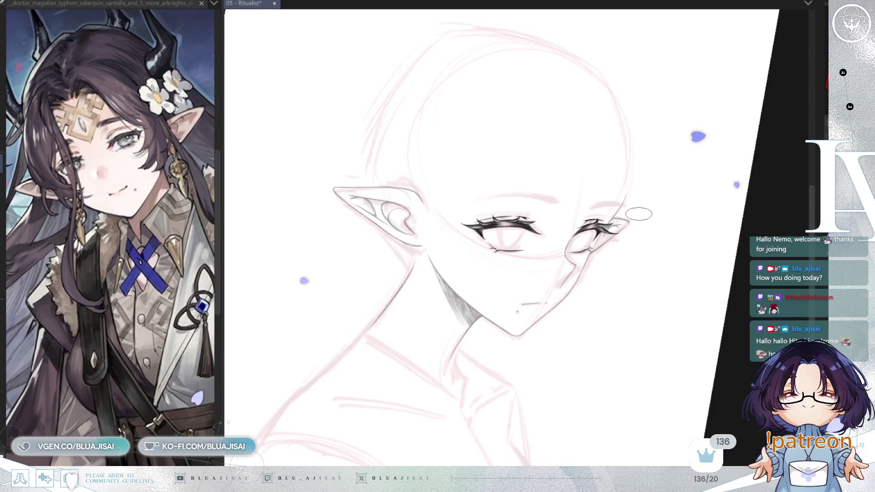
{"action": "key", "text": "ctrl+plus"}
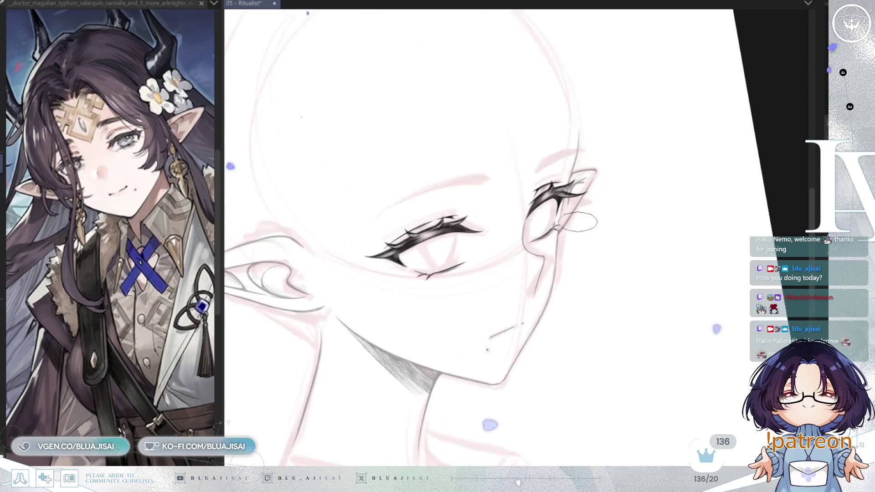
{"action": "key", "text": "ctrl+plus"}
{"action": "key", "text": "ctrl+plus"}
{"action": "key", "text": "ctrl+plus"}
{"action": "key", "text": "ctrl+plus"}
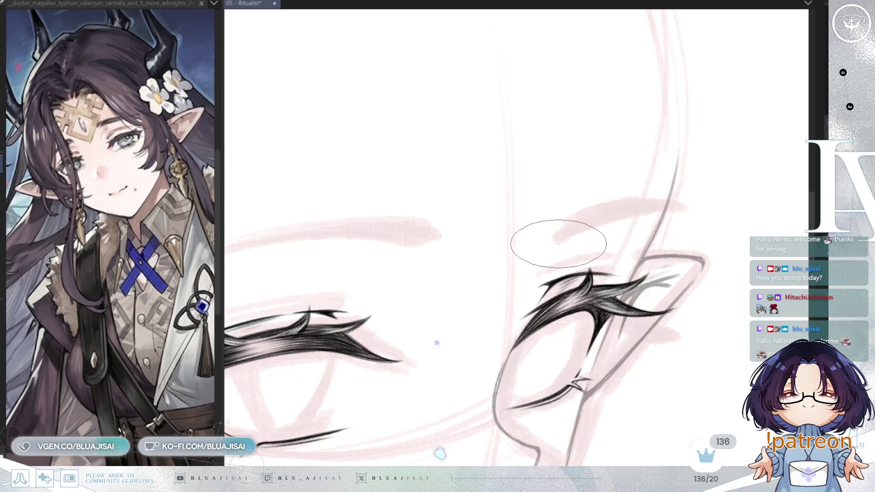
Hatch three short rising strokes at the start of the brow above the far eye.
{"action": "mouse_move", "coordinate": [559, 242]}
{"action": "left_mouse_down"}
{"action": "mouse_move", "coordinate": [612, 206]}
{"action": "mouse_move", "coordinate": [595, 218]}
{"action": "left_mouse_up"}
{"action": "left_click_drag", "start_coordinate": [561, 241], "coordinate": [602, 213]}
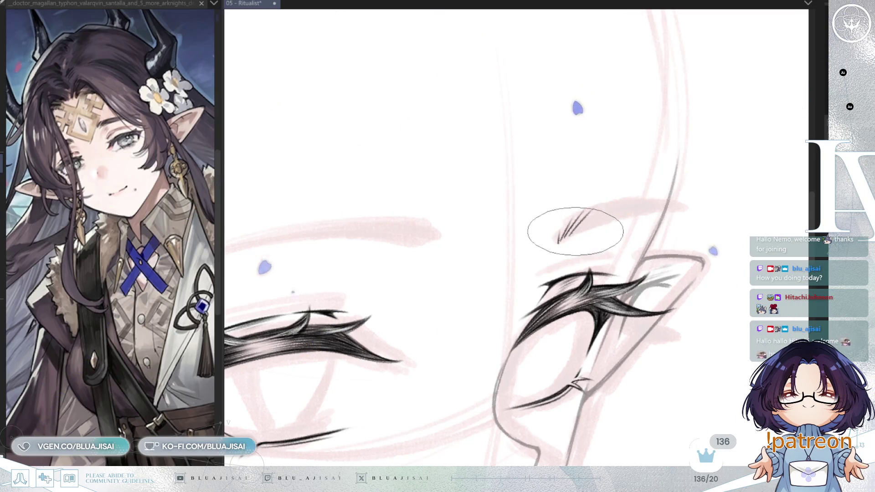
{"action": "left_click_drag", "start_coordinate": [559, 243], "coordinate": [622, 204]}
{"action": "key", "text": "4"}
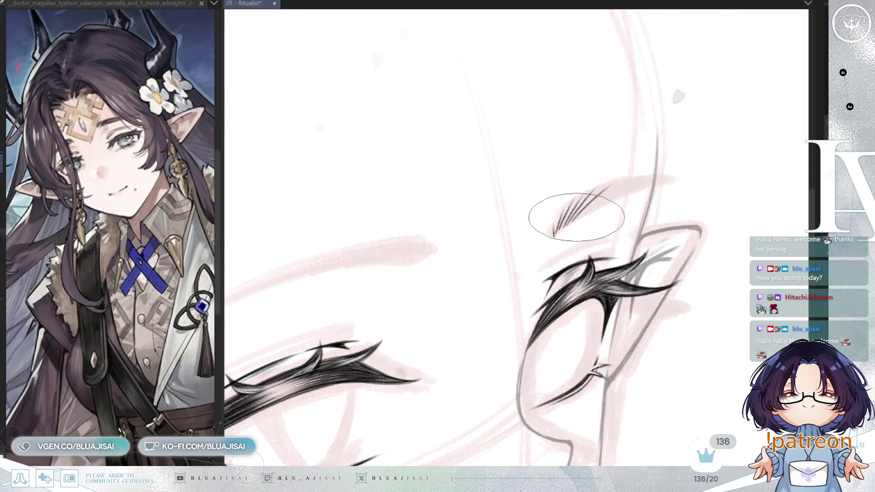
Draw the long tapered top line of the brow, then level and zoom the view back.
{"action": "left_click_drag", "start_coordinate": [577, 206], "coordinate": [673, 183]}
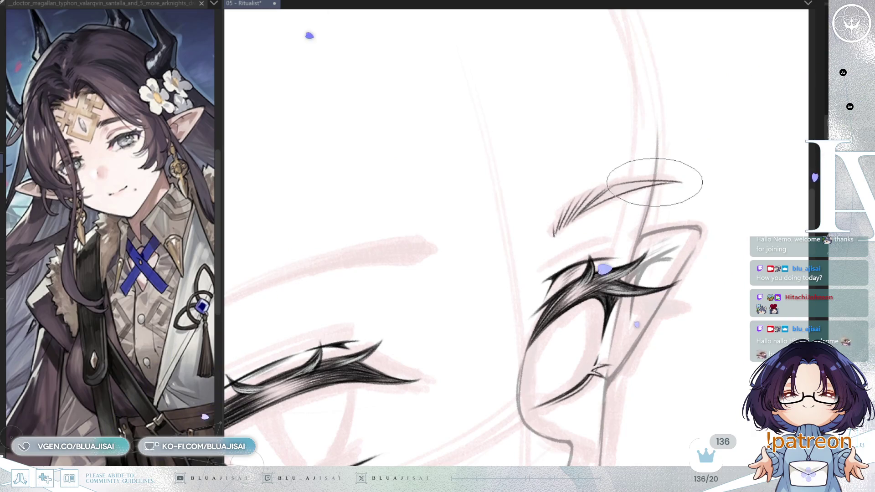
{"action": "key", "text": "4"}
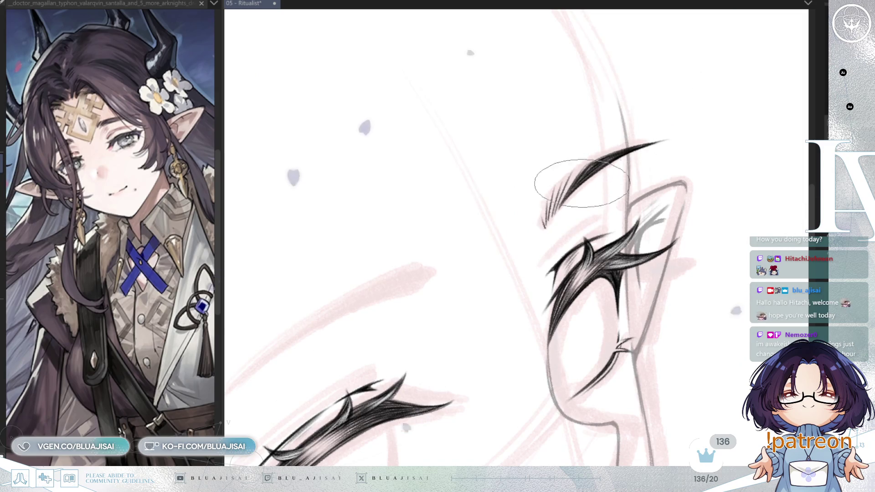
{"action": "key", "text": "asciicircum"}
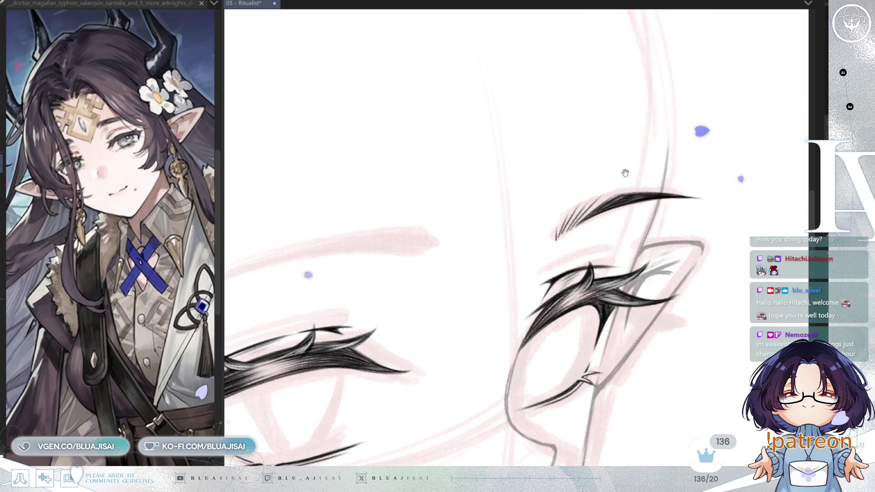
{"action": "scroll", "coordinate": [639, 141], "scroll_direction": "up", "scroll_amount": 1}
{"action": "scroll", "coordinate": [616, 176], "scroll_direction": "up", "scroll_amount": 1}
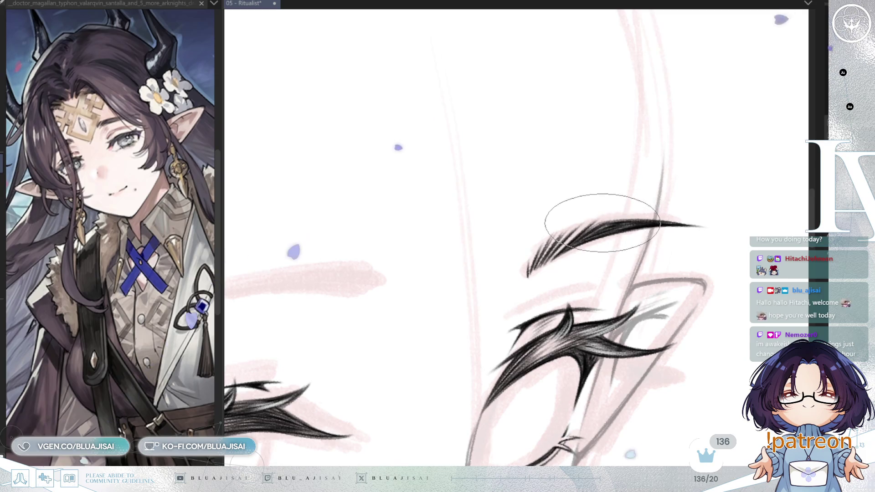
{"action": "scroll", "coordinate": [606, 223], "scroll_direction": "down", "scroll_amount": 1}
{"action": "scroll", "coordinate": [661, 228], "scroll_direction": "down", "scroll_amount": 1}
{"action": "scroll", "coordinate": [679, 233], "scroll_direction": "down", "scroll_amount": 1}
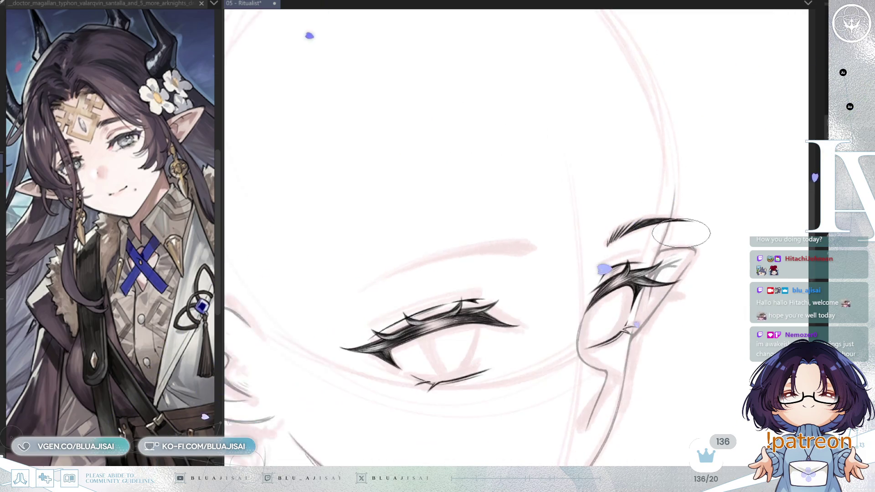
{"action": "scroll", "coordinate": [681, 233], "scroll_direction": "down", "scroll_amount": 1}
{"action": "scroll", "coordinate": [669, 249], "scroll_direction": "up", "scroll_amount": 1}
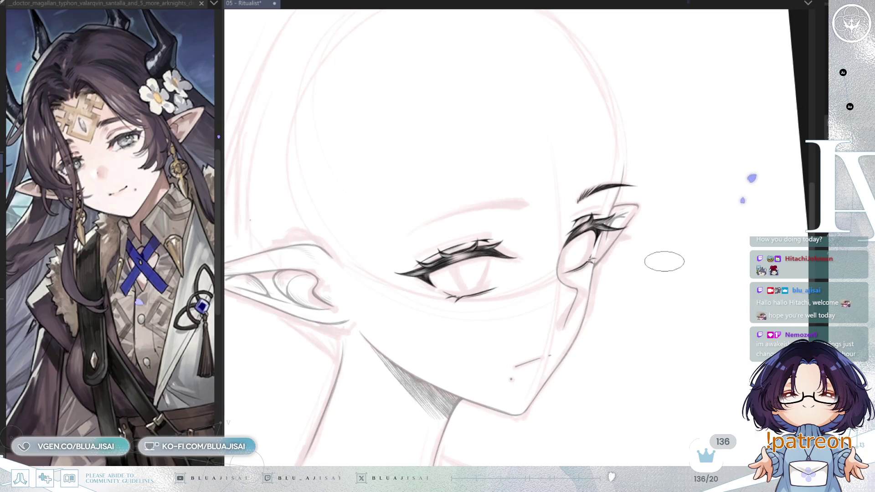
{"action": "key", "text": "h"}
{"action": "key", "text": "End"}
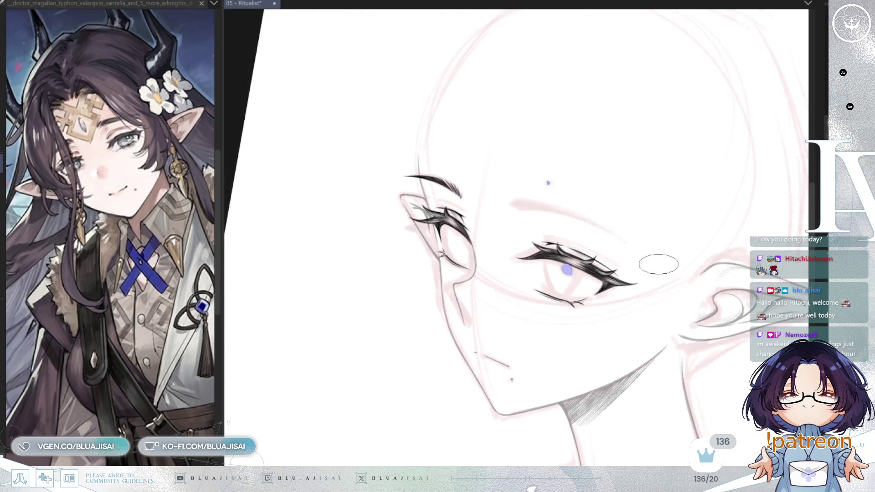
{"action": "scroll", "coordinate": [658, 265], "scroll_direction": "up", "scroll_amount": 2}
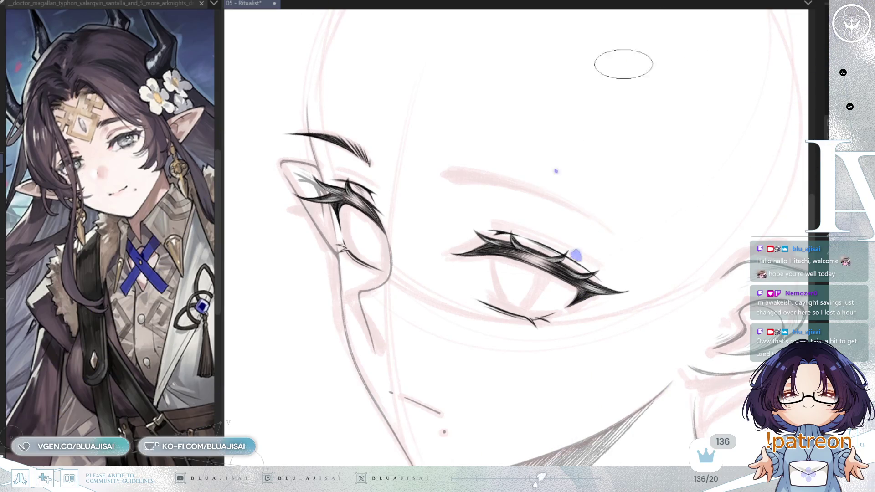
{"action": "scroll", "coordinate": [511, 234], "scroll_direction": "up", "scroll_amount": 2}
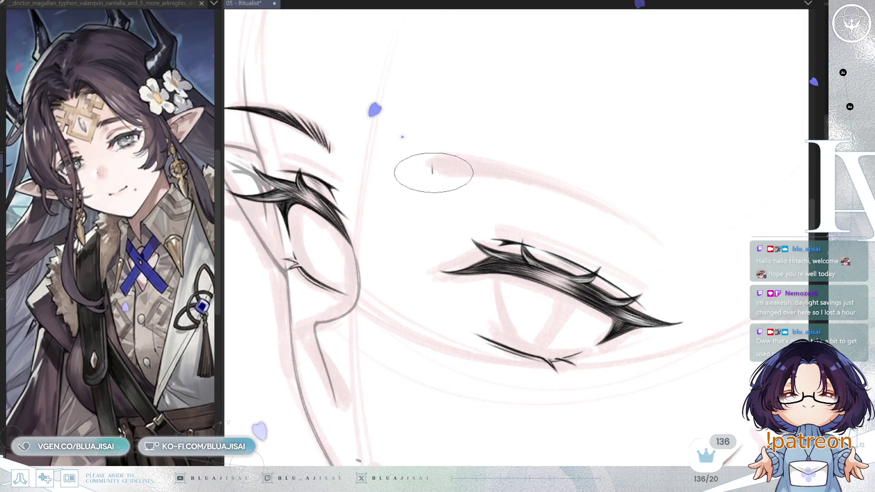
Hatch fine strokes at the inner end of the brow above the larger eye.
{"action": "left_click_drag", "start_coordinate": [436, 171], "coordinate": [448, 154]}
{"action": "left_click_drag", "start_coordinate": [441, 170], "coordinate": [461, 151]}
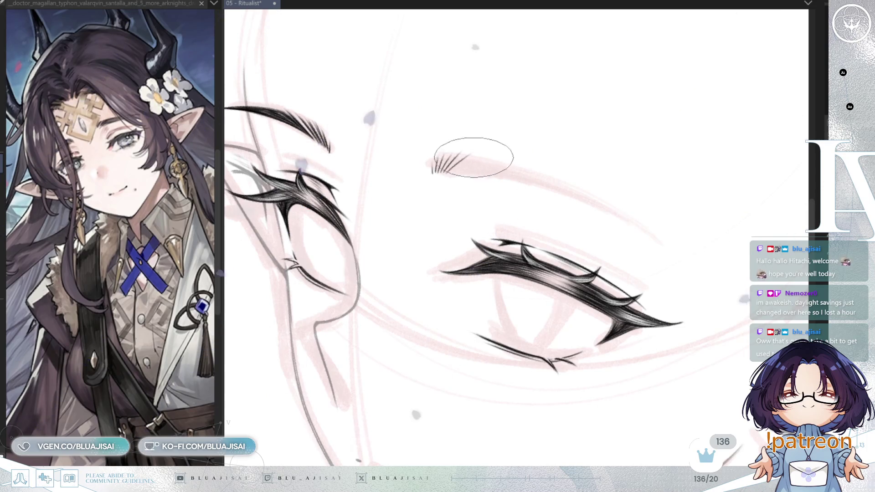
{"action": "key", "text": "Delete"}
{"action": "mouse_move", "coordinate": [413, 197]}
{"action": "left_mouse_down"}
{"action": "mouse_move", "coordinate": [430, 176]}
{"action": "mouse_move", "coordinate": [469, 170]}
{"action": "mouse_move", "coordinate": [410, 223]}
{"action": "mouse_move", "coordinate": [420, 230]}
{"action": "left_mouse_up"}
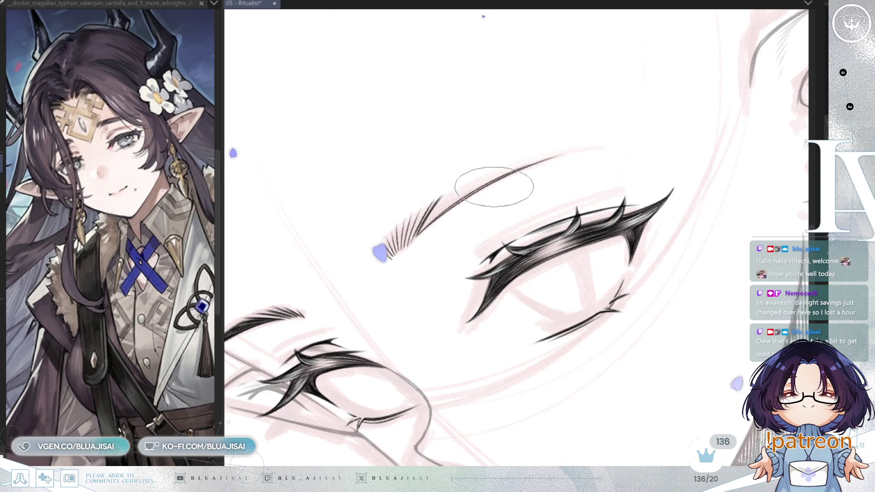
Draw one long tapering eyebrow stroke, thickening and merging it, then level the eyes in view.
{"action": "left_click_drag", "start_coordinate": [424, 226], "coordinate": [597, 147]}
{"action": "left_click_drag", "start_coordinate": [421, 219], "coordinate": [580, 150]}
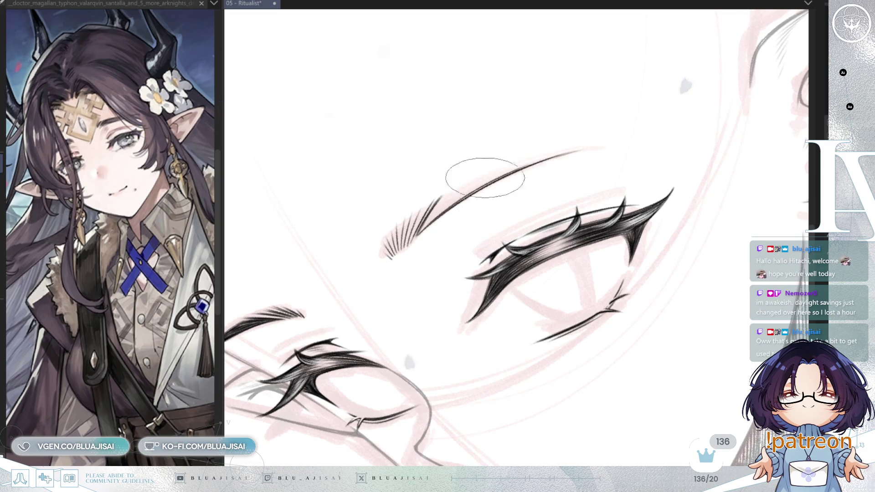
{"action": "left_click_drag", "start_coordinate": [440, 186], "coordinate": [592, 141]}
{"action": "left_click_drag", "start_coordinate": [424, 196], "coordinate": [601, 147]}
{"action": "left_click_drag", "start_coordinate": [449, 191], "coordinate": [523, 156]}
{"action": "left_click_drag", "start_coordinate": [434, 195], "coordinate": [556, 155]}
{"action": "left_click_drag", "start_coordinate": [492, 174], "coordinate": [593, 145]}
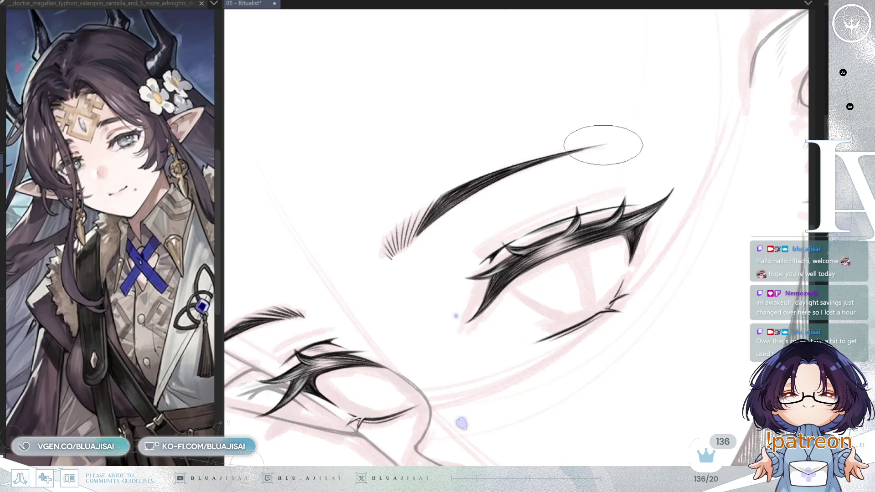
{"action": "key", "text": "asciicircum"}
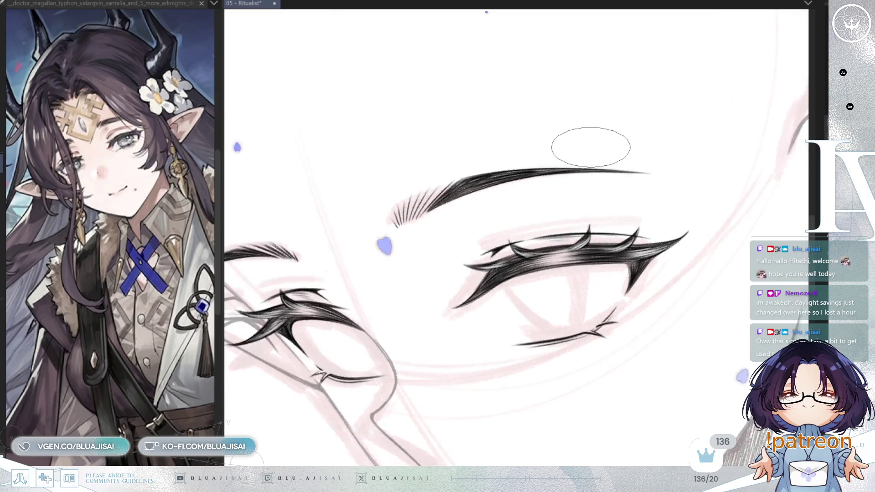
{"action": "mouse_move", "coordinate": [482, 200]}
{"action": "left_mouse_down"}
{"action": "mouse_move", "coordinate": [479, 210]}
{"action": "mouse_move", "coordinate": [498, 195]}
{"action": "mouse_move", "coordinate": [441, 211]}
{"action": "left_mouse_up"}
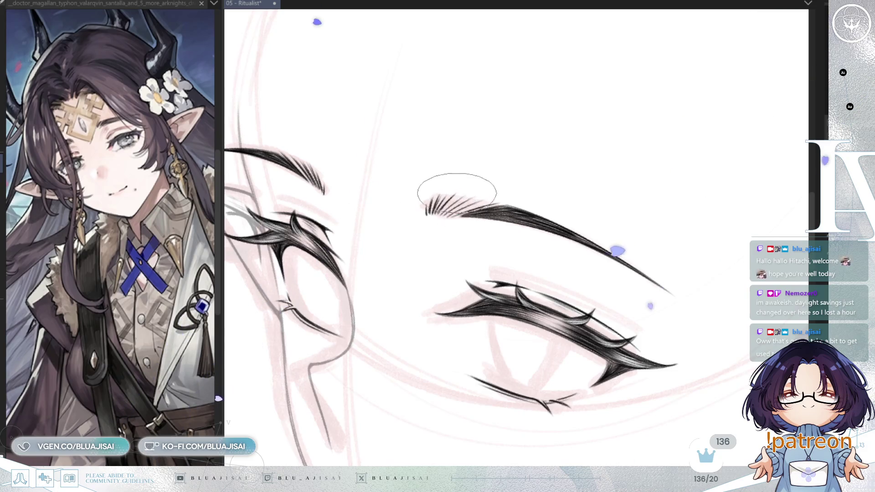
{"action": "left_click_drag", "start_coordinate": [459, 189], "coordinate": [439, 234]}
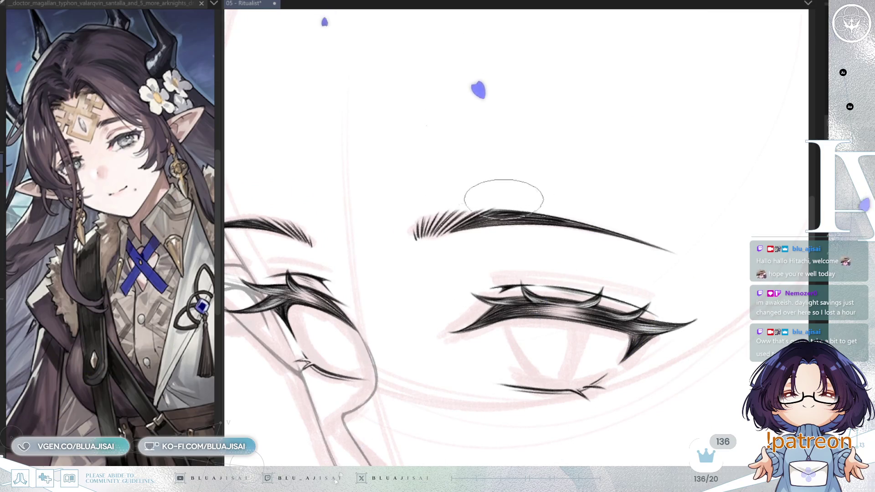
Zoom out and pan so the whole face and ear are in view.
{"action": "scroll", "coordinate": [678, 165], "scroll_direction": "down", "scroll_amount": 3}
{"action": "scroll", "coordinate": [678, 165], "scroll_direction": "down", "scroll_amount": 1}
{"action": "scroll", "coordinate": [677, 165], "scroll_direction": "down", "scroll_amount": 1}
{"action": "scroll", "coordinate": [674, 166], "scroll_direction": "down", "scroll_amount": 1}
{"action": "scroll", "coordinate": [672, 169], "scroll_direction": "down", "scroll_amount": 1}
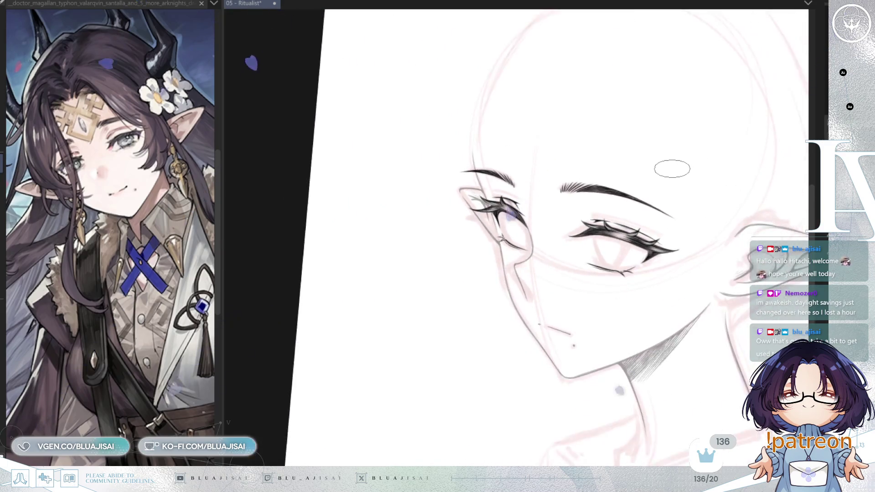
{"action": "left_click_drag", "start_coordinate": [672, 169], "coordinate": [633, 282]}
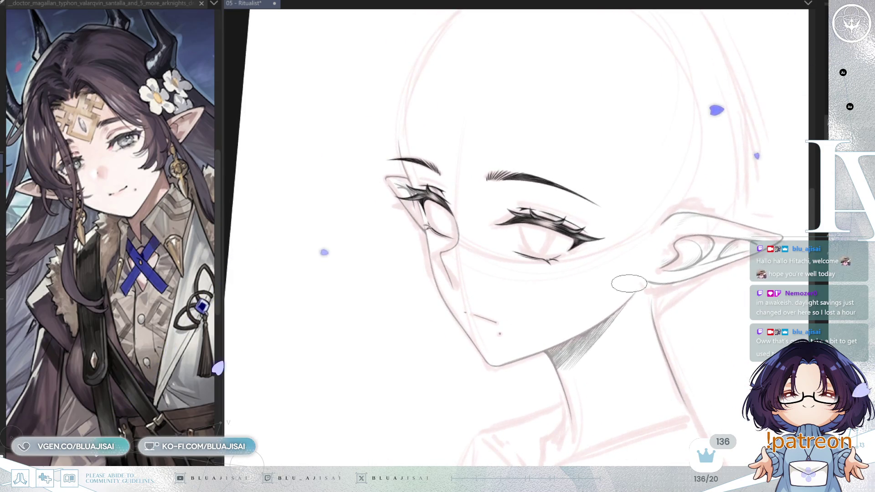
Mirror the canvas to check proportions, then save 05 - Ritualist.
{"action": "key", "text": "h"}
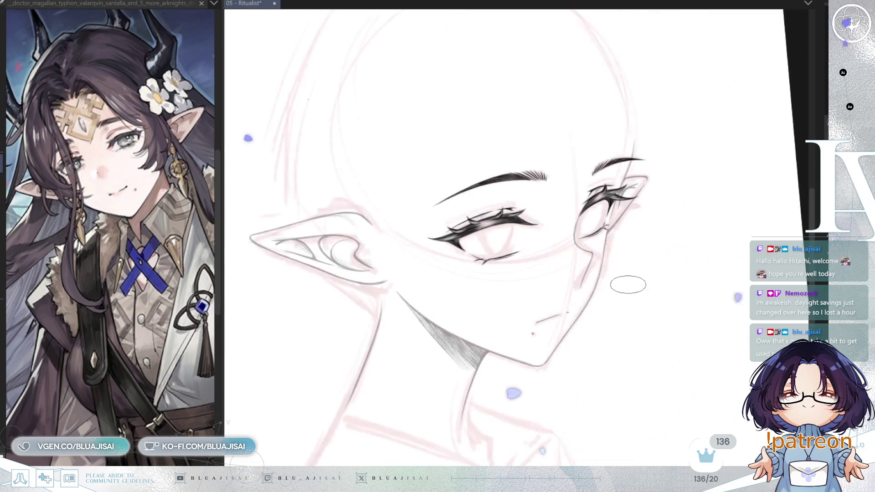
{"action": "scroll", "coordinate": [628, 285], "scroll_direction": "up", "scroll_amount": 2}
{"action": "scroll", "coordinate": [598, 254], "scroll_direction": "up", "scroll_amount": 2}
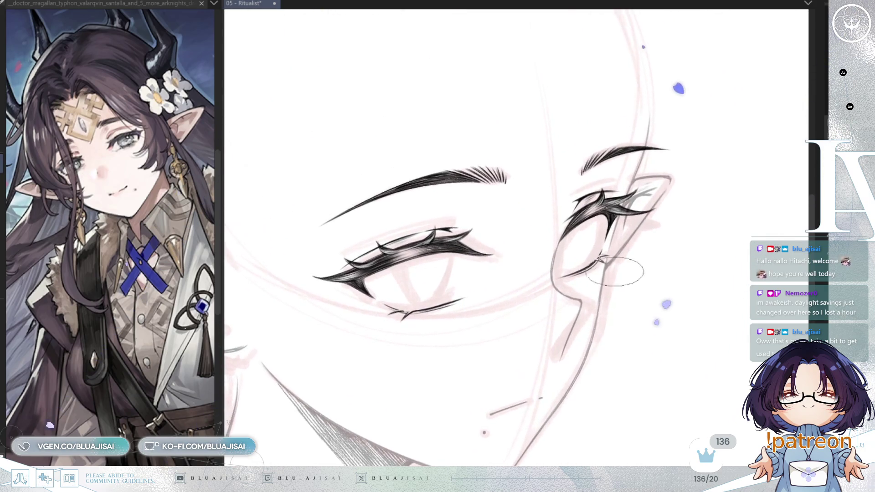
{"action": "scroll", "coordinate": [609, 274], "scroll_direction": "up", "scroll_amount": 2}
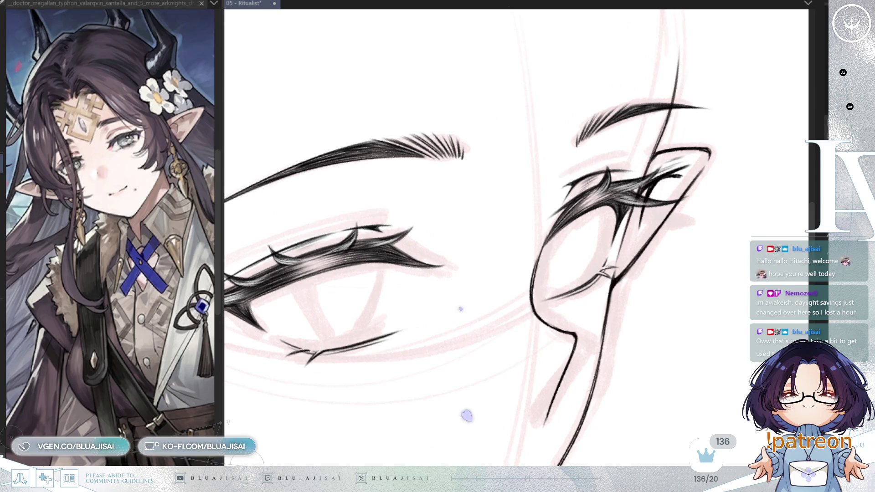
{"action": "scroll", "coordinate": [643, 265], "scroll_direction": "down", "scroll_amount": 1}
{"action": "key", "text": "ctrl+s"}
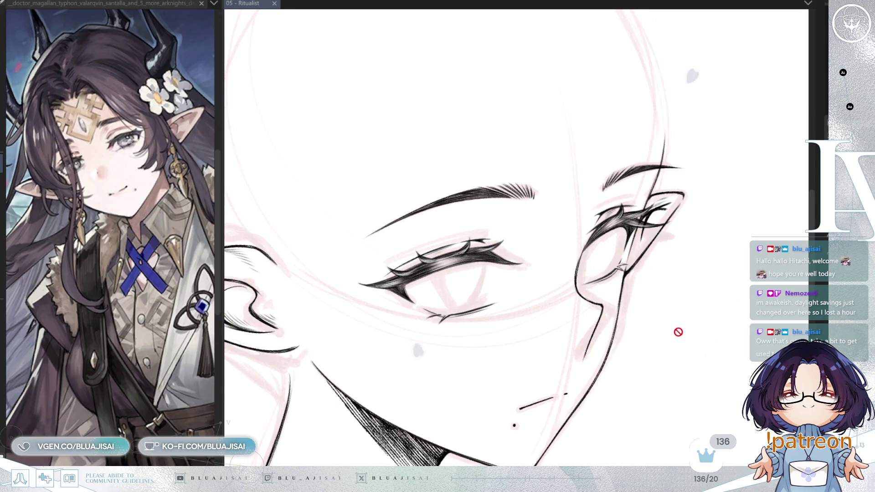
{"action": "scroll", "coordinate": [432, 241], "scroll_direction": "up", "scroll_amount": 2}
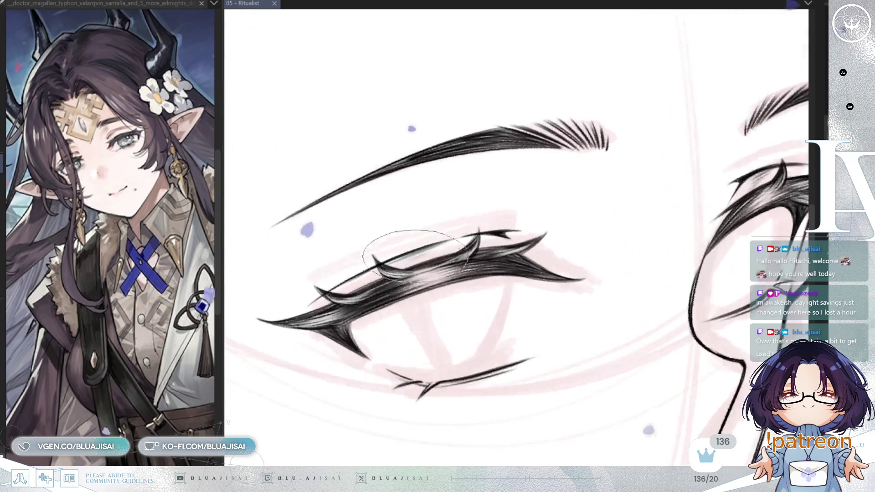
{"action": "left_click_drag", "start_coordinate": [412, 329], "coordinate": [458, 311]}
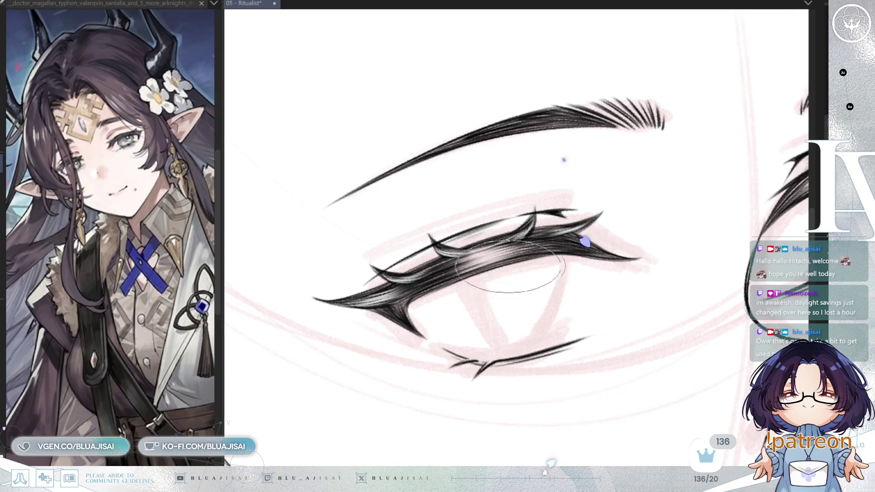
{"action": "left_click_drag", "start_coordinate": [688, 250], "coordinate": [602, 292]}
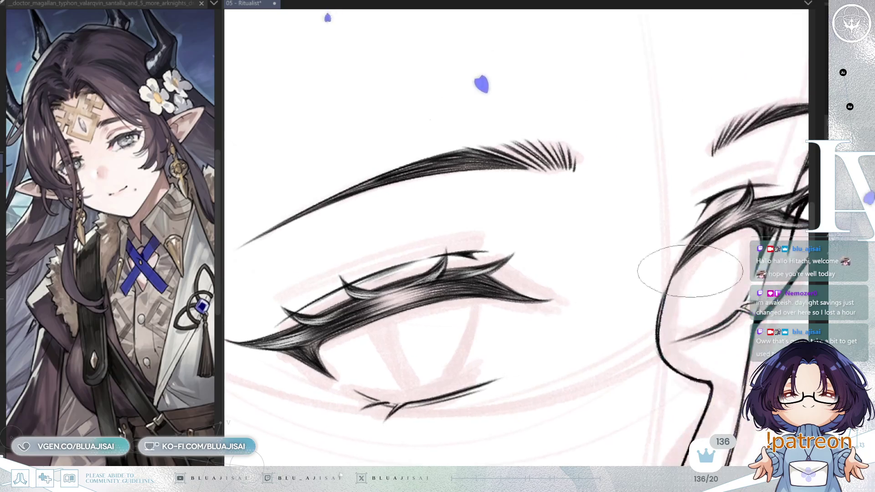
{"action": "key", "text": "h"}
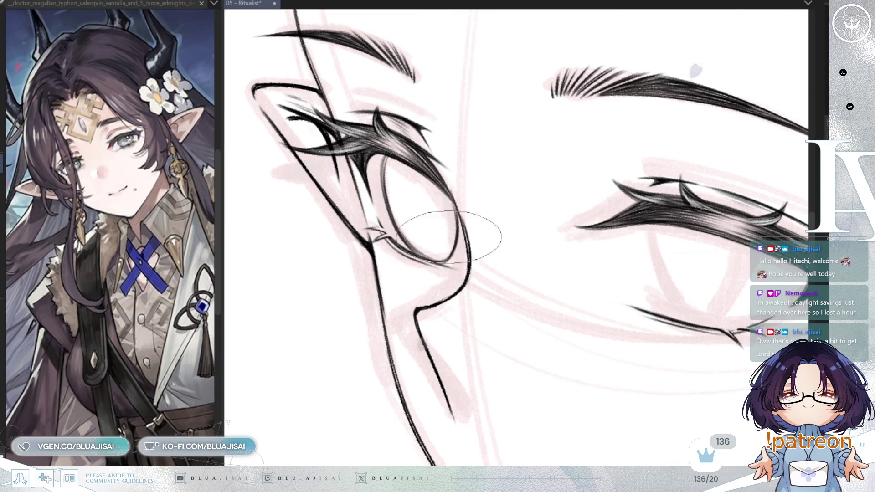
Zoom and mirror the view back and forth to check the face.
{"action": "scroll", "coordinate": [593, 176], "scroll_direction": "down", "scroll_amount": 2}
{"action": "scroll", "coordinate": [592, 176], "scroll_direction": "down", "scroll_amount": 2}
{"action": "key", "text": "h"}
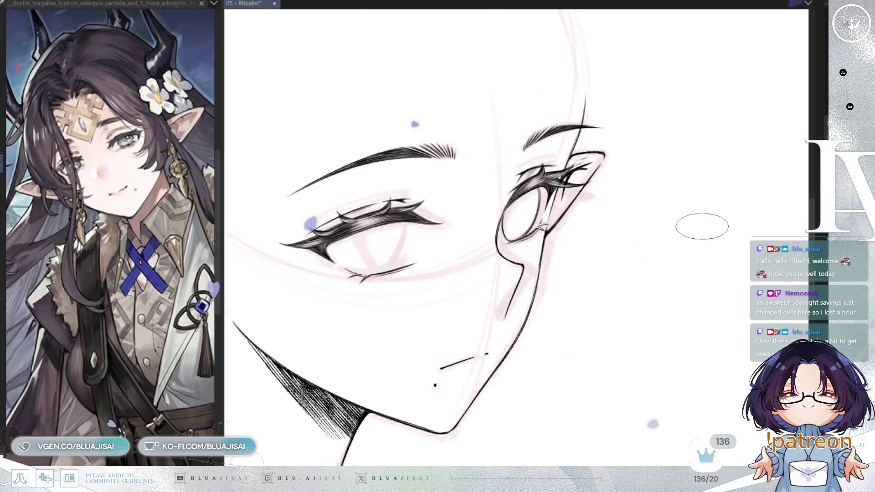
{"action": "scroll", "coordinate": [547, 206], "scroll_direction": "up", "scroll_amount": 2}
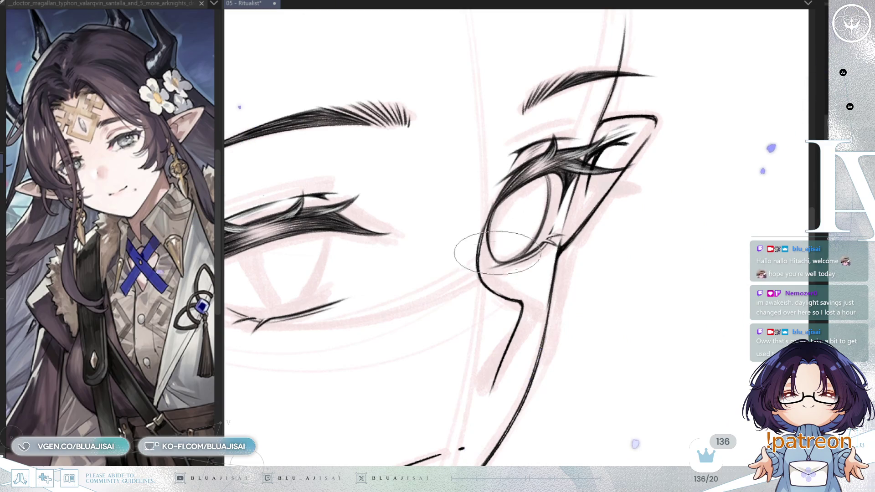
{"action": "scroll", "coordinate": [579, 196], "scroll_direction": "down", "scroll_amount": 1}
{"action": "scroll", "coordinate": [581, 196], "scroll_direction": "down", "scroll_amount": 2}
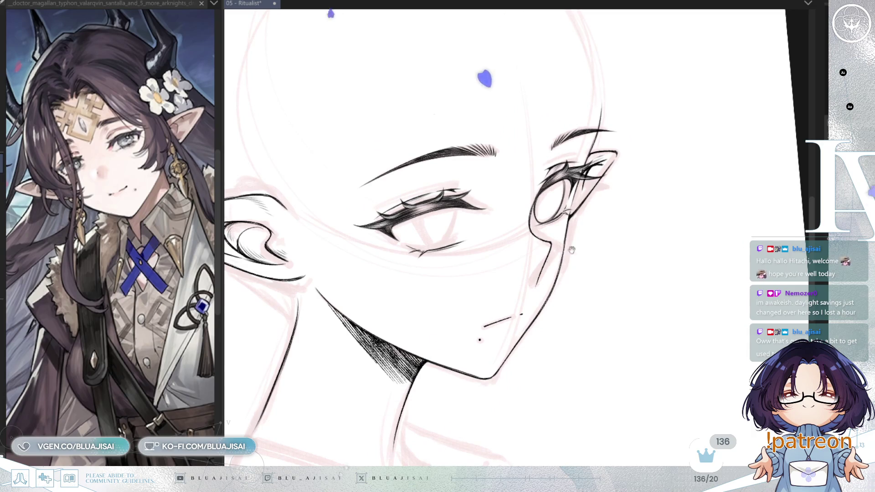
{"action": "scroll", "coordinate": [426, 269], "scroll_direction": "up", "scroll_amount": 2}
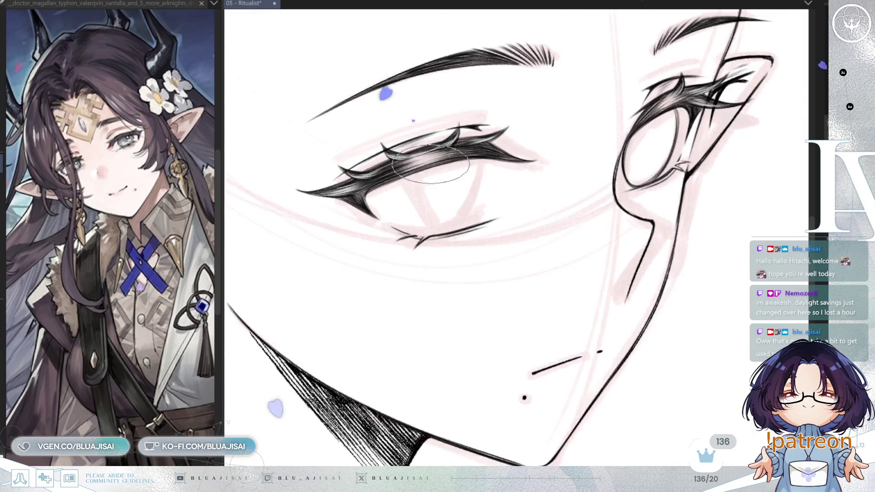
{"action": "key", "text": "h"}
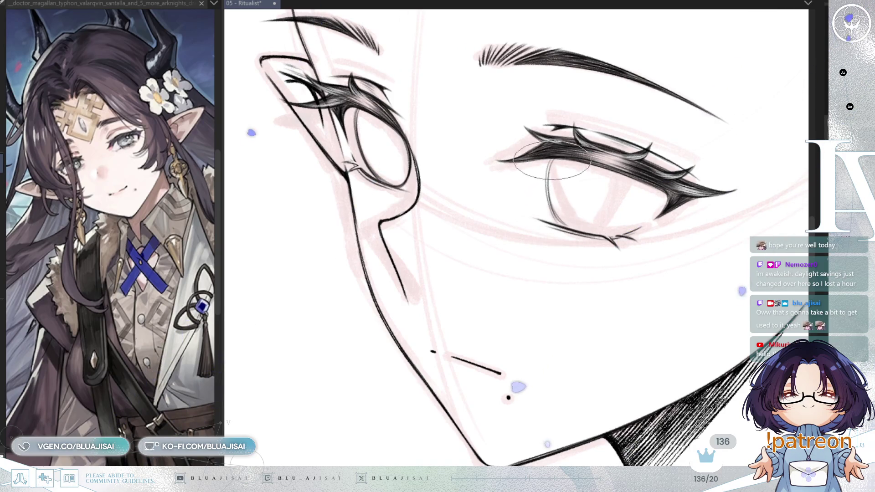
Mirror the view again to check the iris, restore it, and pan up toward the forehead.
{"action": "key", "text": "h"}
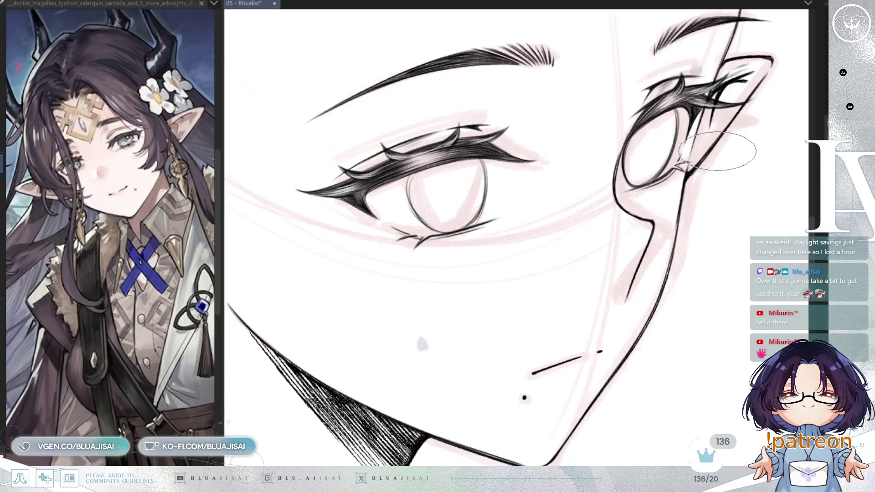
{"action": "key", "text": "h"}
{"action": "key", "text": "h"}
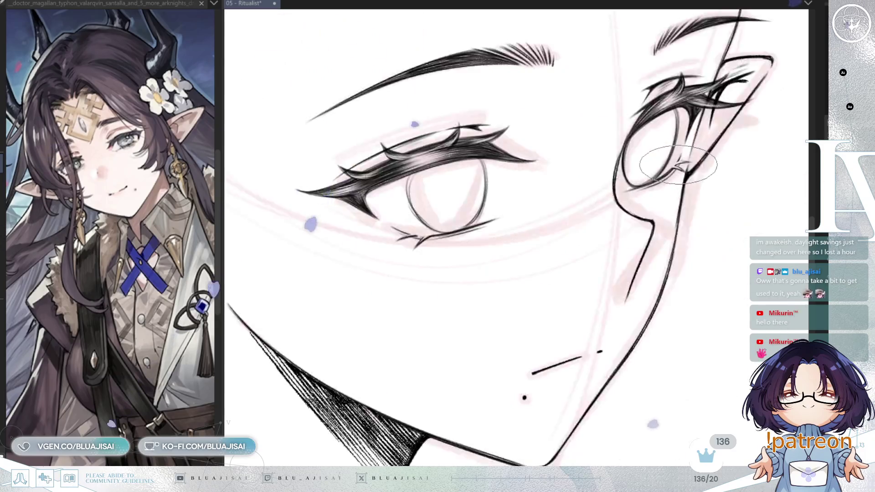
{"action": "scroll", "coordinate": [648, 133], "scroll_direction": "down", "scroll_amount": 1}
{"action": "scroll", "coordinate": [648, 133], "scroll_direction": "down", "scroll_amount": 1}
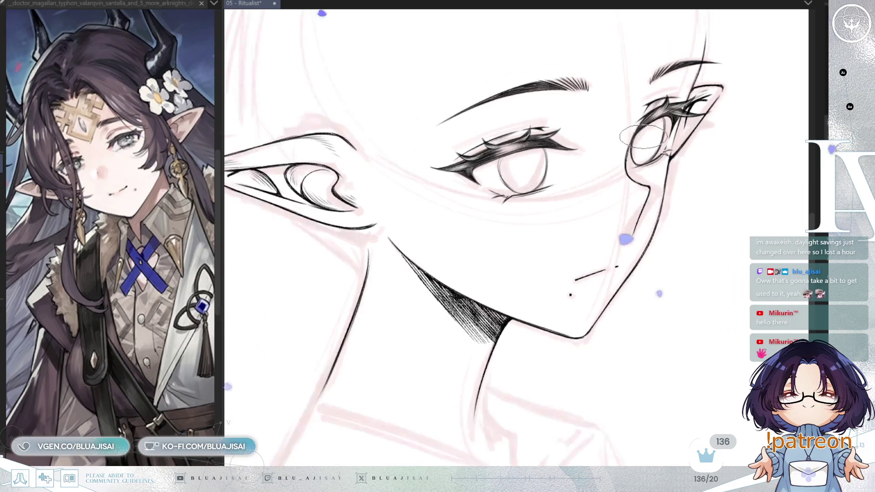
{"action": "left_click_drag", "start_coordinate": [647, 134], "coordinate": [620, 185]}
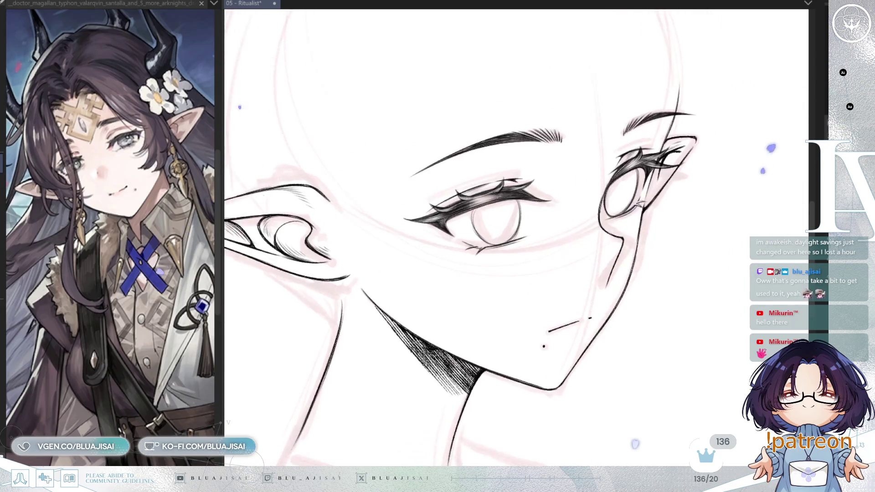
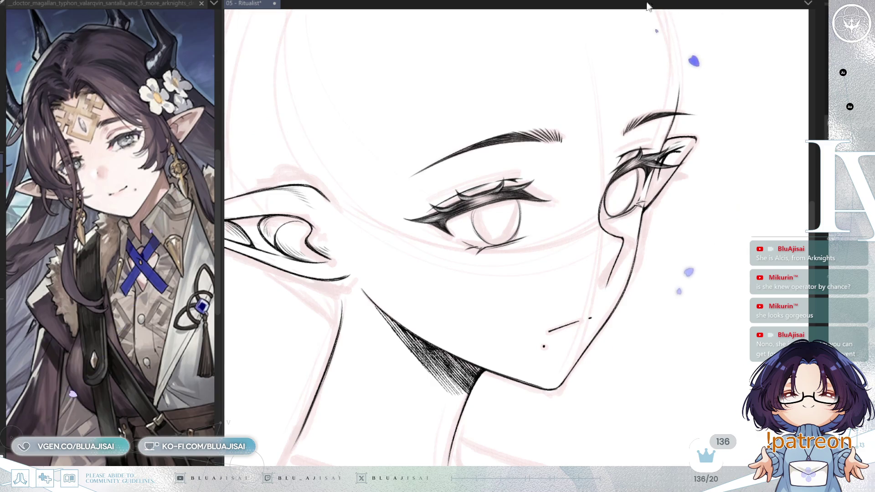
Zoom in on the near eye; a first transform attempt is cancelled, leaving it unchanged.
{"action": "scroll", "coordinate": [540, 272], "scroll_direction": "up", "scroll_amount": 2}
{"action": "mouse_move", "coordinate": [501, 250]}
{"action": "left_mouse_down"}
{"action": "mouse_move", "coordinate": [540, 271]}
{"action": "mouse_move", "coordinate": [586, 249]}
{"action": "left_mouse_up"}
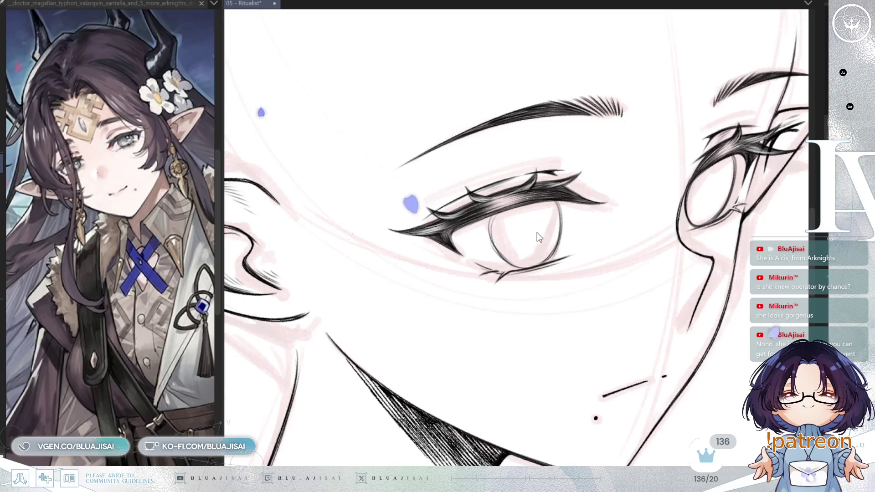
{"action": "key", "text": "ctrl+t"}
{"action": "left_click", "coordinate": [652, 294]}
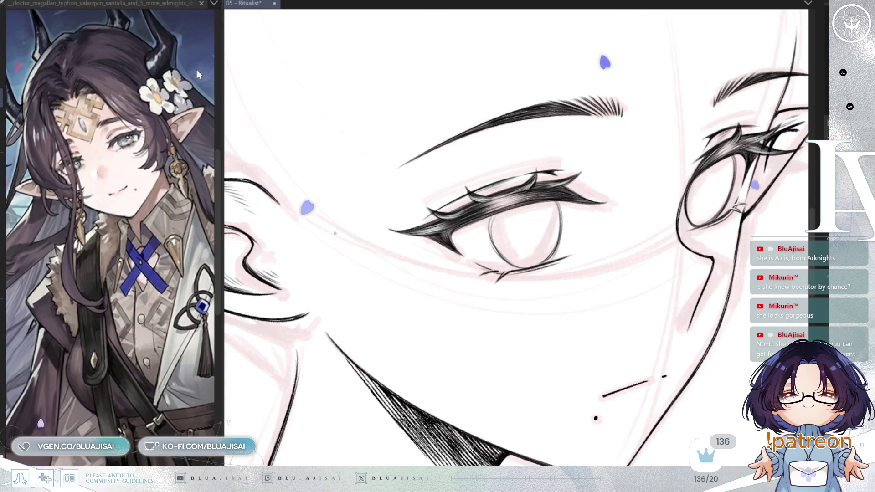
Select the near eye, skew and lift it with Ctrl+T, apply, deselect, and mirror the view.
{"action": "mouse_move", "coordinate": [567, 155]}
{"action": "left_mouse_down"}
{"action": "mouse_move", "coordinate": [528, 301]}
{"action": "mouse_move", "coordinate": [602, 191]}
{"action": "left_mouse_up"}
{"action": "key", "text": "ctrl+t"}
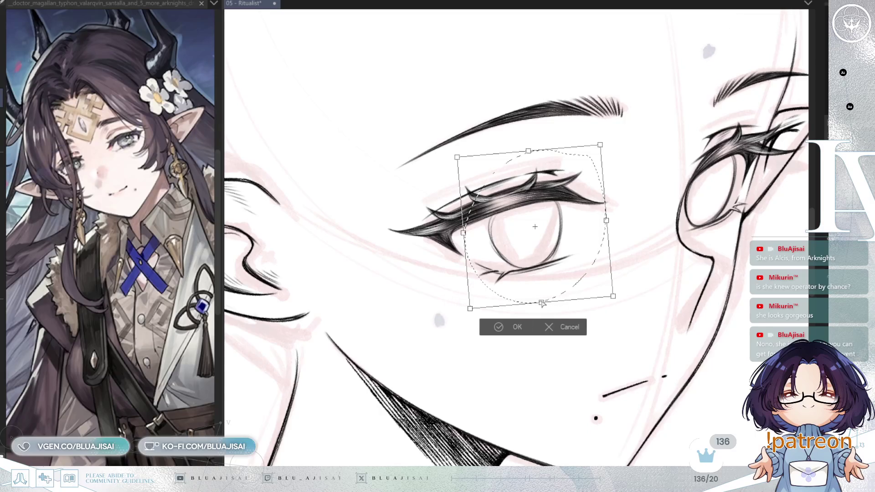
{"action": "left_click_drag", "start_coordinate": [537, 306], "coordinate": [495, 305]}
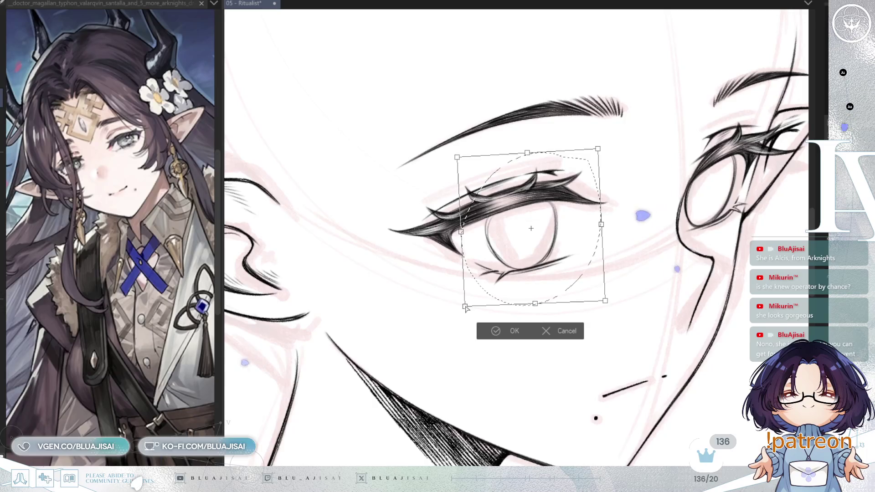
{"action": "left_click_drag", "start_coordinate": [528, 155], "coordinate": [527, 155]}
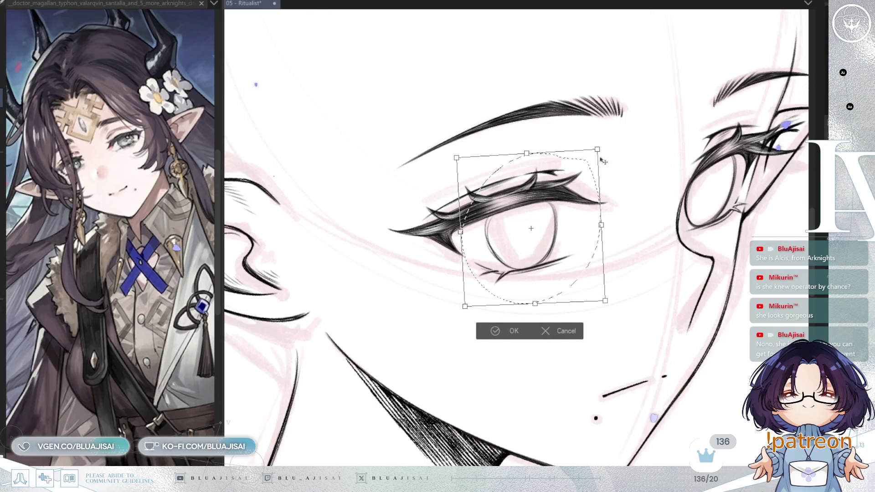
{"action": "left_click", "coordinate": [506, 331]}
{"action": "key", "text": "ctrl+d"}
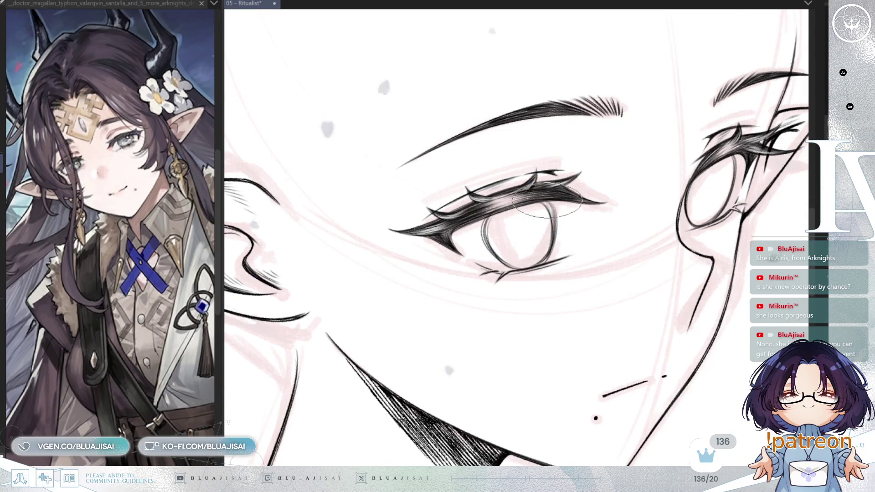
{"action": "key", "text": "h"}
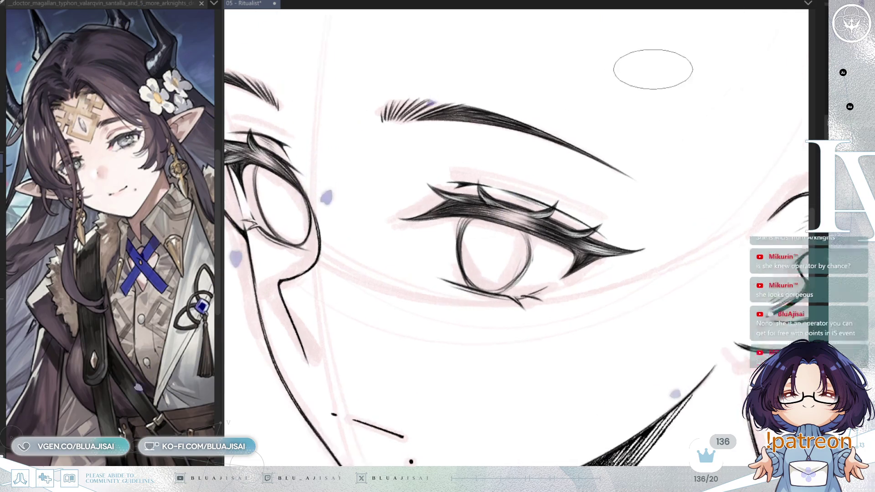
Zoom and pan the mirrored view to frame both eyes for comparison.
{"action": "scroll", "coordinate": [654, 69], "scroll_direction": "down", "scroll_amount": 3}
{"action": "left_click_drag", "start_coordinate": [633, 171], "coordinate": [627, 226]}
{"action": "scroll", "coordinate": [628, 225], "scroll_direction": "up", "scroll_amount": 4}
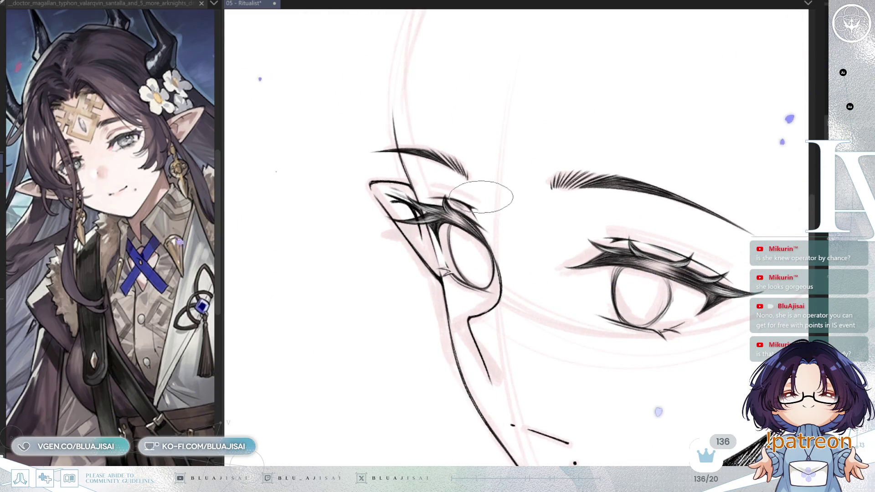
{"action": "left_click_drag", "start_coordinate": [496, 199], "coordinate": [500, 201]}
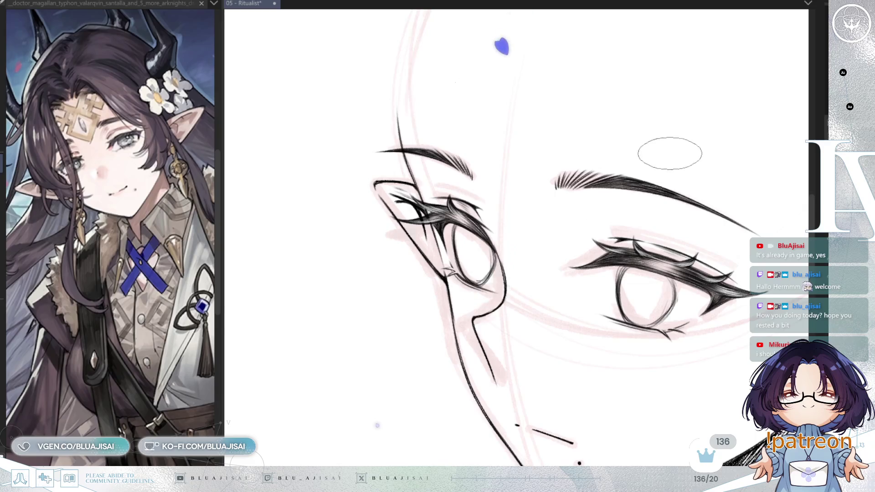
{"action": "scroll", "coordinate": [661, 157], "scroll_direction": "down", "scroll_amount": 2}
{"action": "scroll", "coordinate": [694, 143], "scroll_direction": "down", "scroll_amount": 2}
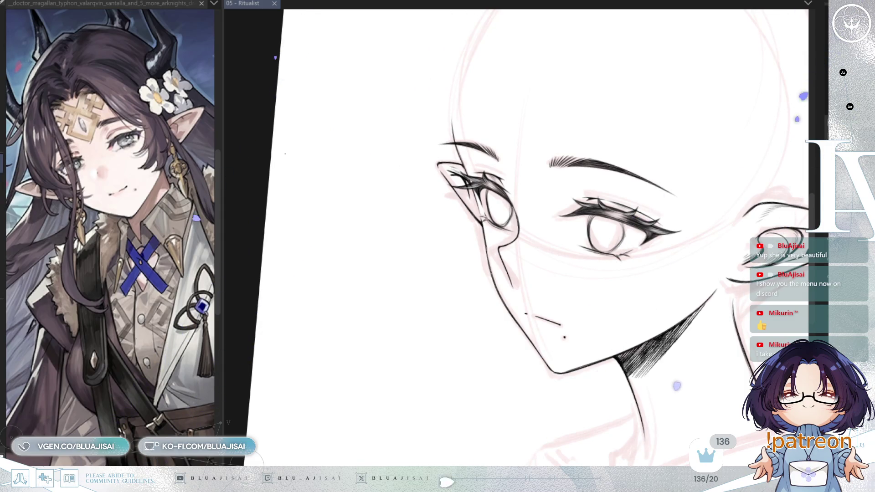
{"action": "left_click_drag", "start_coordinate": [637, 42], "coordinate": [628, 264]}
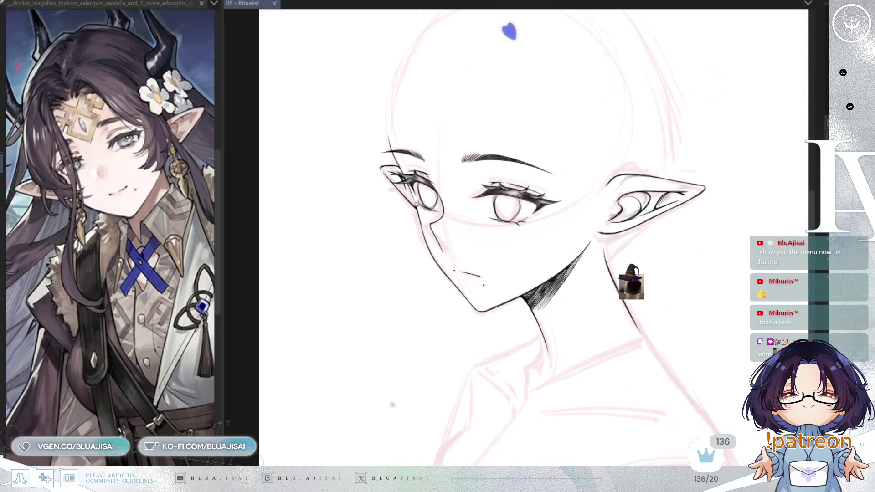
{"action": "key", "text": "h"}
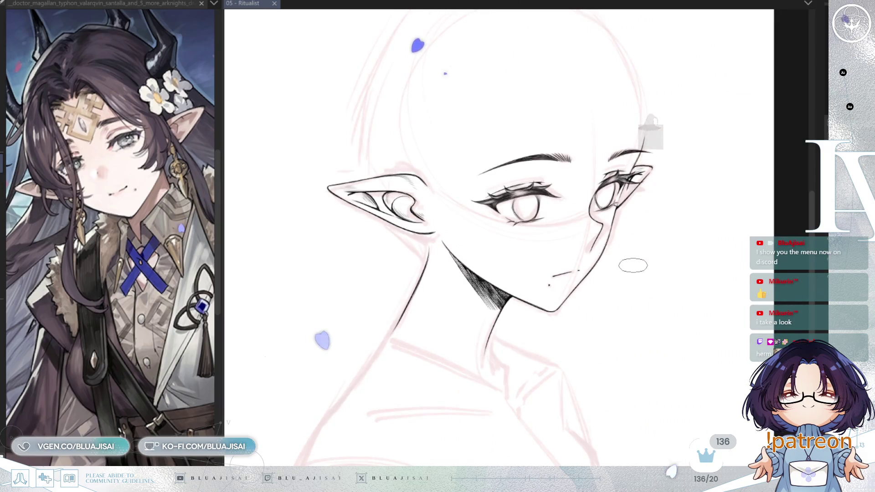
{"action": "scroll", "coordinate": [633, 265], "scroll_direction": "up", "scroll_amount": 3}
{"action": "scroll", "coordinate": [633, 265], "scroll_direction": "up", "scroll_amount": 1}
{"action": "scroll", "coordinate": [643, 214], "scroll_direction": "up", "scroll_amount": 1}
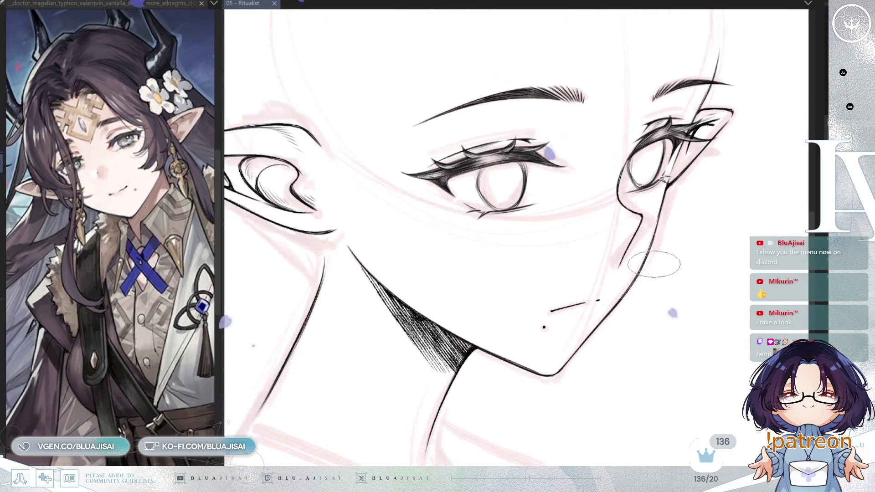
{"action": "scroll", "coordinate": [657, 161], "scroll_direction": "up", "scroll_amount": 1}
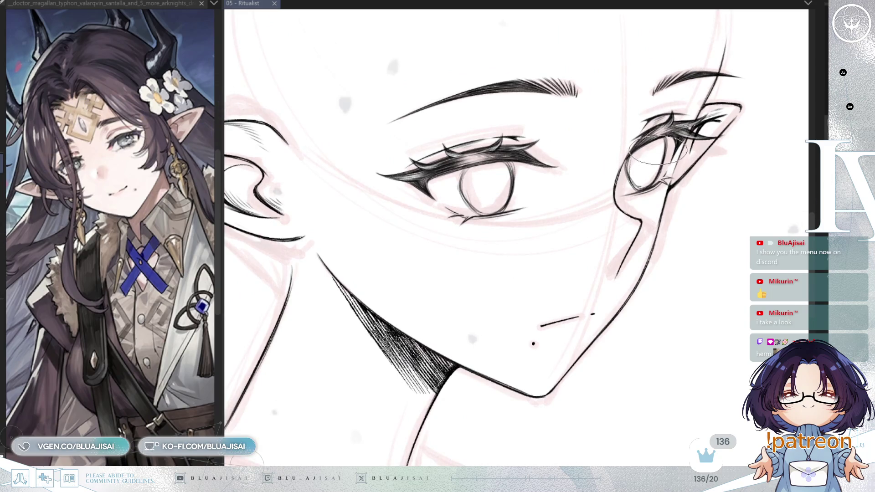
{"action": "scroll", "coordinate": [606, 190], "scroll_direction": "up", "scroll_amount": 1}
{"action": "scroll", "coordinate": [525, 191], "scroll_direction": "up", "scroll_amount": 1}
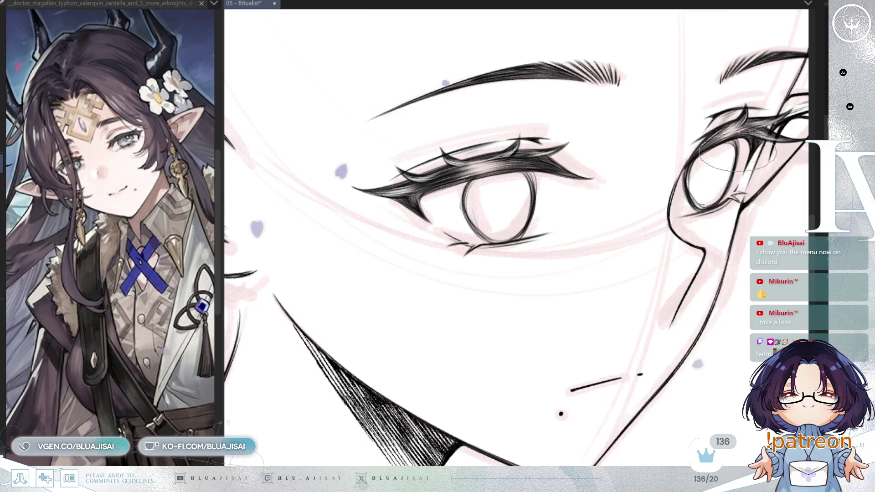
{"action": "key", "text": "h"}
Zoom in on both eyes, then mirror and rotate the view to focus on the far eye.
{"action": "scroll", "coordinate": [362, 107], "scroll_direction": "down", "scroll_amount": 3}
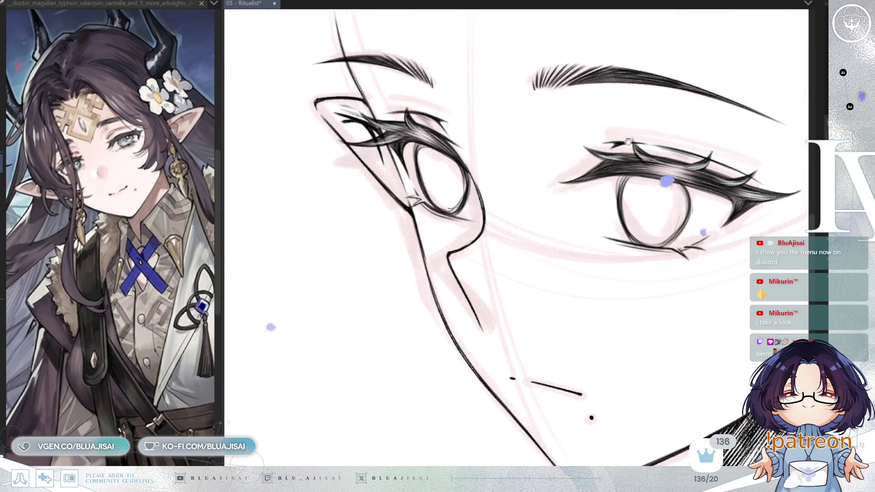
{"action": "scroll", "coordinate": [709, 289], "scroll_direction": "down", "scroll_amount": 2}
{"action": "scroll", "coordinate": [723, 336], "scroll_direction": "down", "scroll_amount": 2}
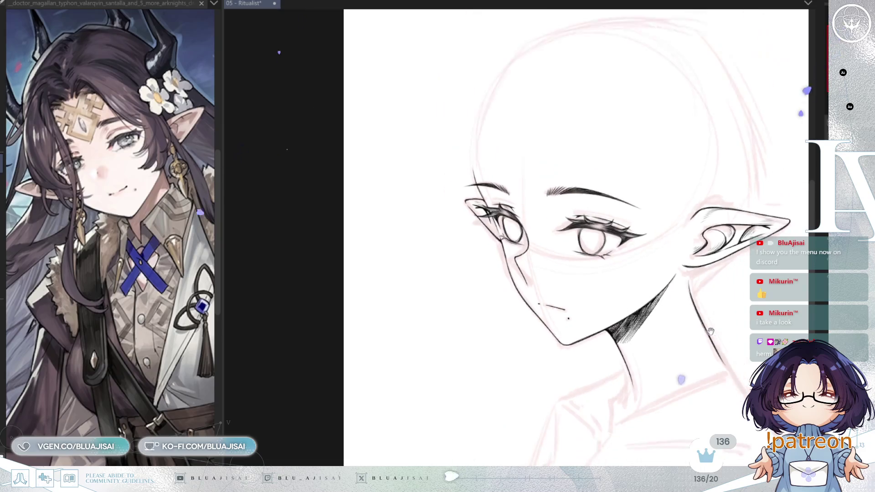
{"action": "scroll", "coordinate": [656, 313], "scroll_direction": "down", "scroll_amount": 2}
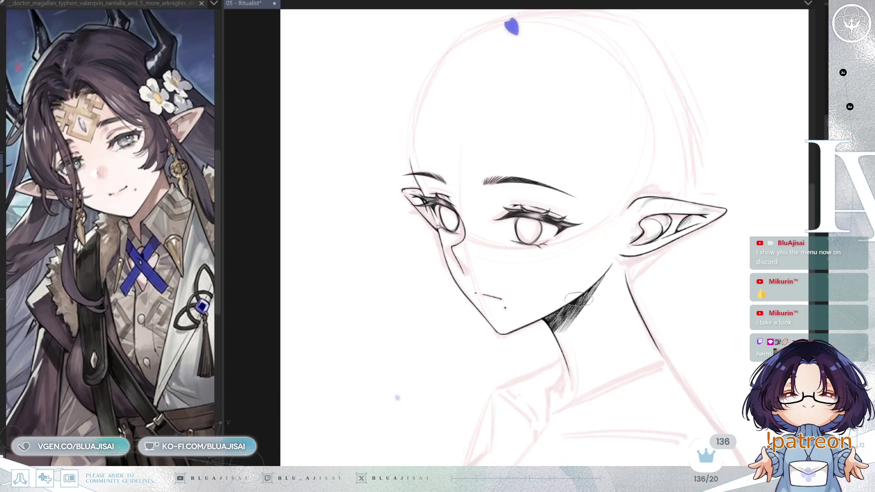
{"action": "scroll", "coordinate": [456, 210], "scroll_direction": "up", "scroll_amount": 2}
{"action": "scroll", "coordinate": [455, 210], "scroll_direction": "up", "scroll_amount": 2}
{"action": "scroll", "coordinate": [456, 210], "scroll_direction": "up", "scroll_amount": 2}
{"action": "mouse_move", "coordinate": [447, 201]}
{"action": "left_mouse_down"}
{"action": "mouse_move", "coordinate": [501, 207]}
{"action": "mouse_move", "coordinate": [542, 252]}
{"action": "left_mouse_up"}
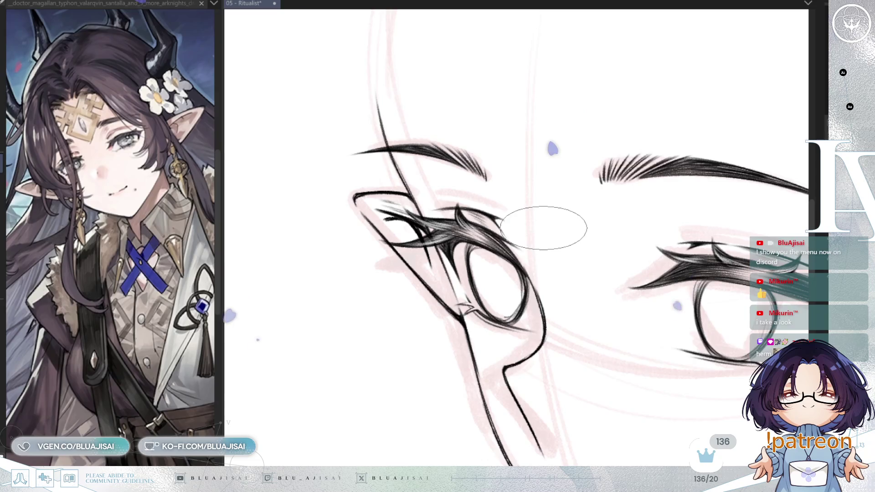
{"action": "scroll", "coordinate": [529, 123], "scroll_direction": "up", "scroll_amount": 2}
{"action": "scroll", "coordinate": [485, 239], "scroll_direction": "up", "scroll_amount": 2}
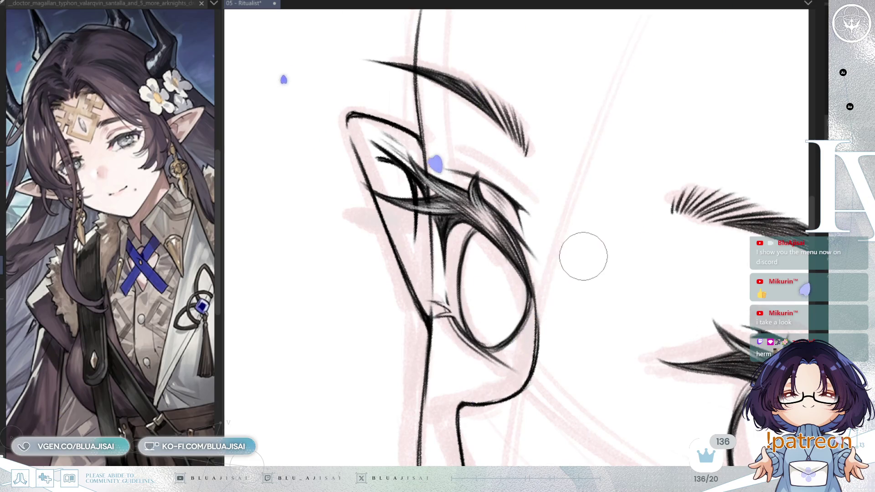
{"action": "key", "text": "h"}
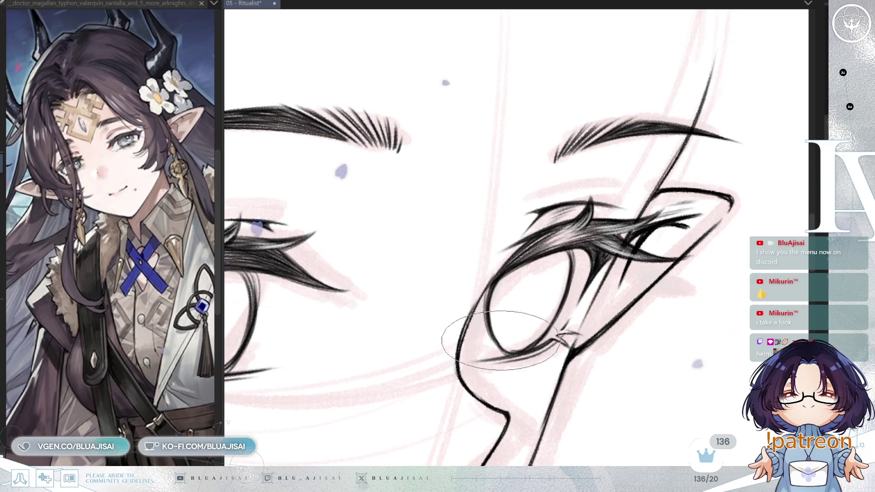
{"action": "key", "text": "asciicircum"}
{"action": "key", "text": "asciicircum"}
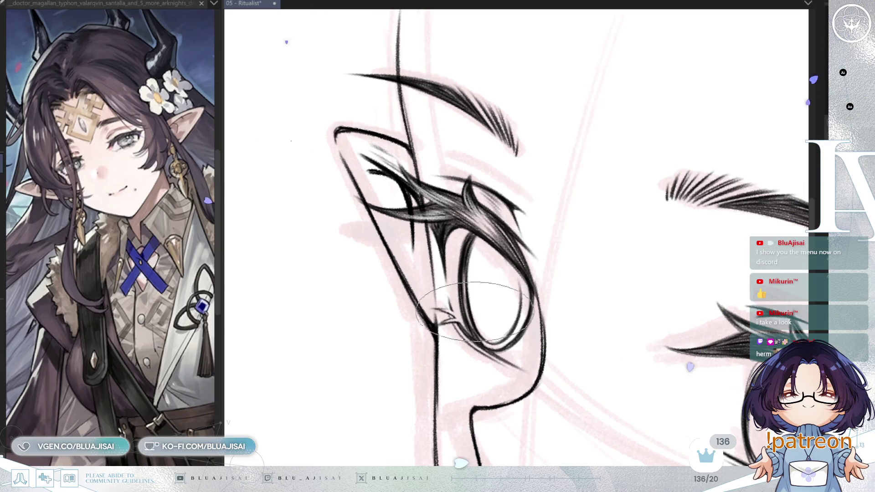
{"action": "key", "text": "m"}
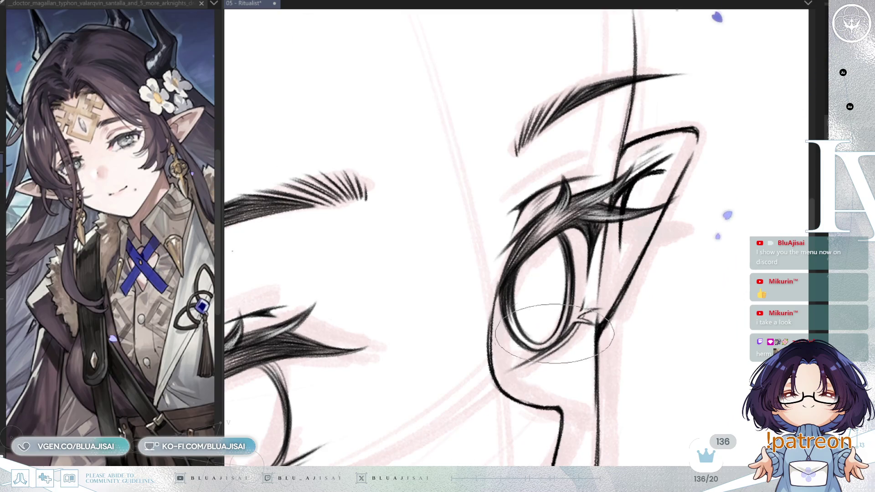
Mirror the view, rotate it upright, and zoom and pan to reframe the face.
{"action": "key", "text": "h"}
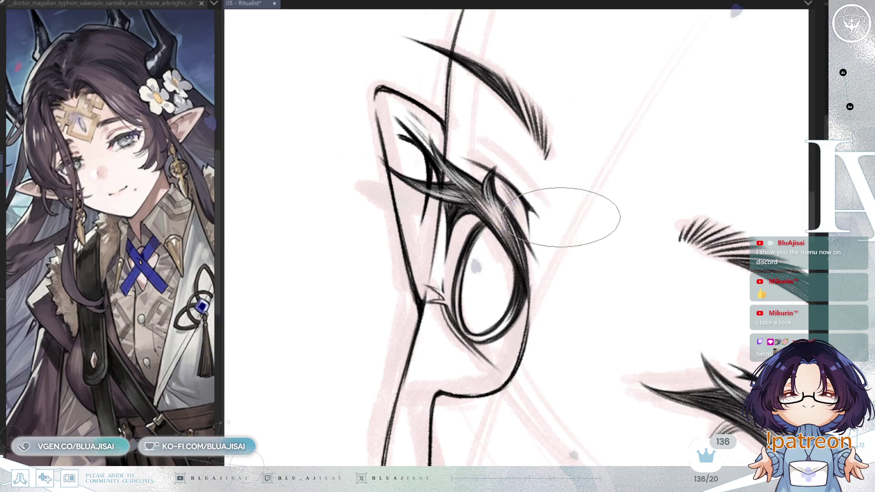
{"action": "left_click_drag", "start_coordinate": [491, 331], "coordinate": [469, 259]}
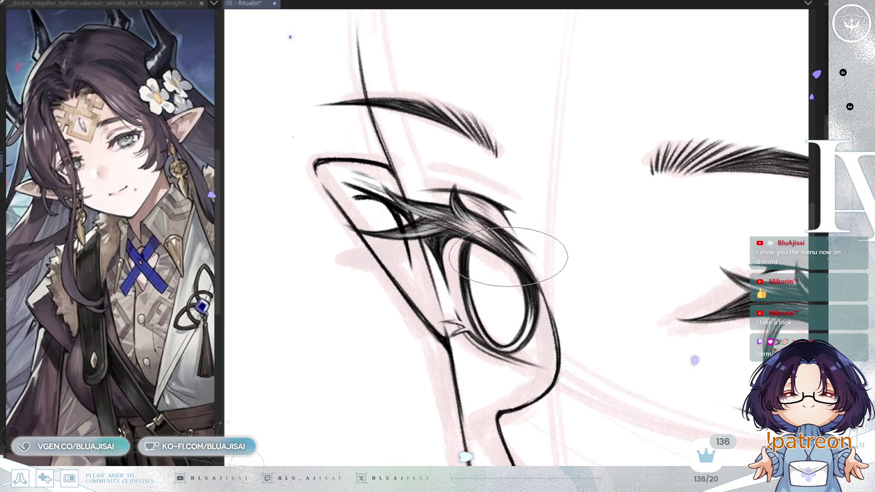
{"action": "scroll", "coordinate": [507, 259], "scroll_direction": "down", "scroll_amount": 2}
{"action": "scroll", "coordinate": [507, 259], "scroll_direction": "down", "scroll_amount": 2}
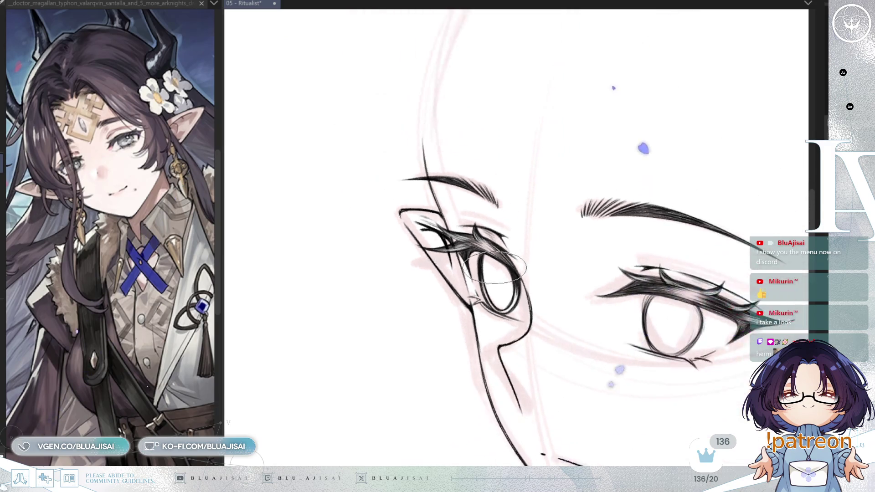
{"action": "scroll", "coordinate": [545, 130], "scroll_direction": "down", "scroll_amount": 1}
{"action": "left_click_drag", "start_coordinate": [612, 212], "coordinate": [587, 196]}
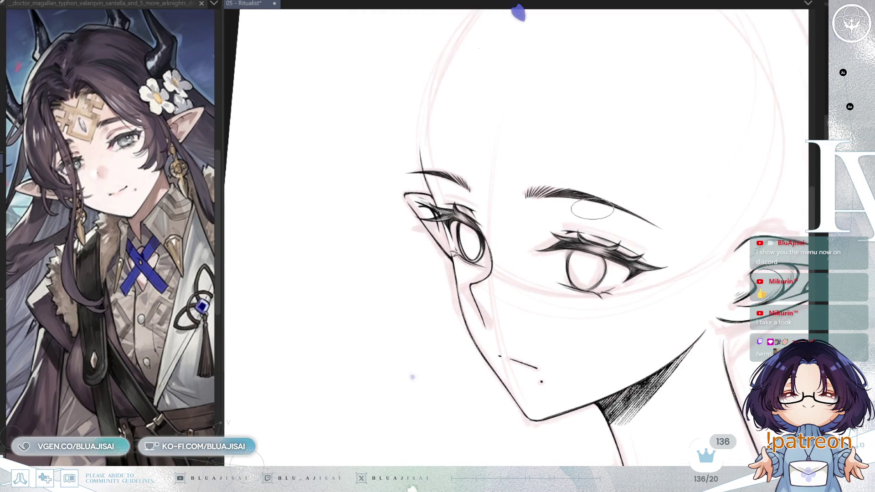
{"action": "scroll", "coordinate": [519, 212], "scroll_direction": "up", "scroll_amount": 1}
{"action": "scroll", "coordinate": [519, 212], "scroll_direction": "up", "scroll_amount": 2}
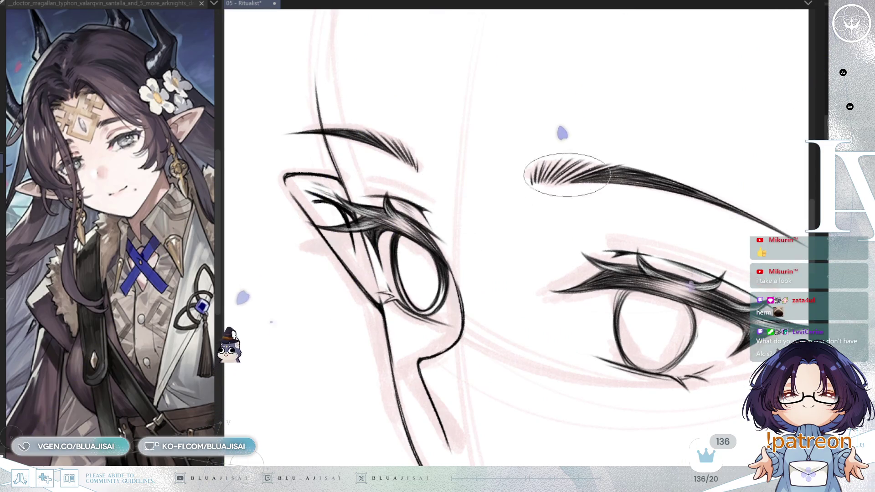
{"action": "scroll", "coordinate": [551, 179], "scroll_direction": "up", "scroll_amount": 2}
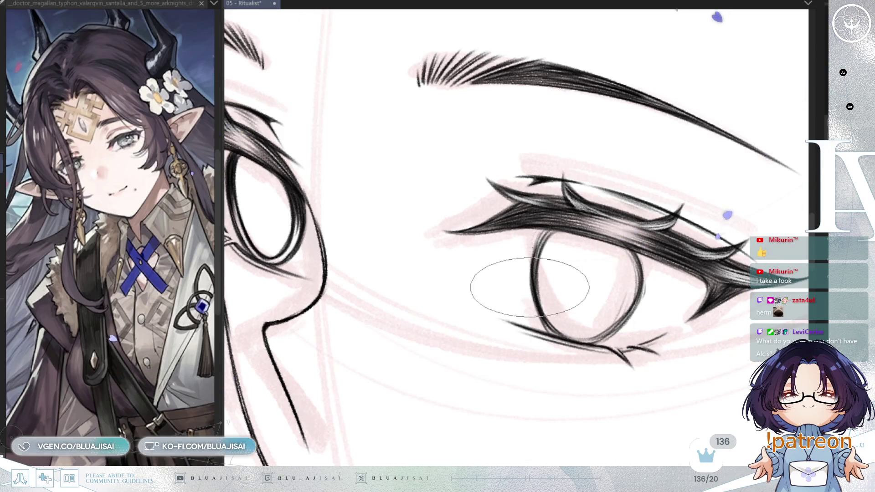
Tilt and mirror the view to comfortable angles for inking the eye, then pan left.
{"action": "key", "text": "h"}
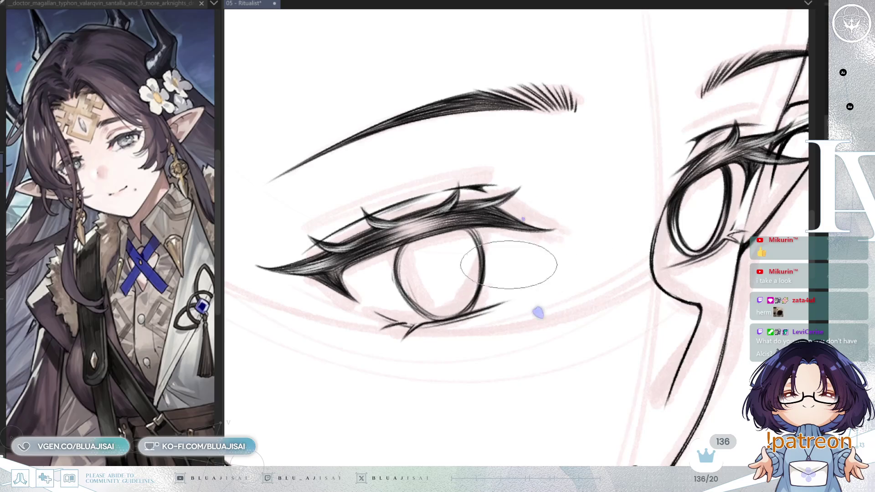
{"action": "scroll", "coordinate": [515, 262], "scroll_direction": "up", "scroll_amount": 1}
{"action": "key", "text": "End"}
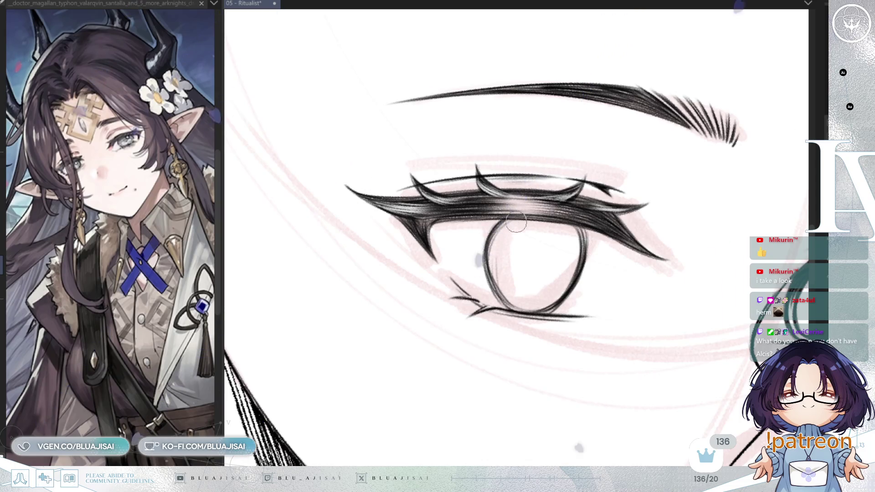
{"action": "key", "text": "End"}
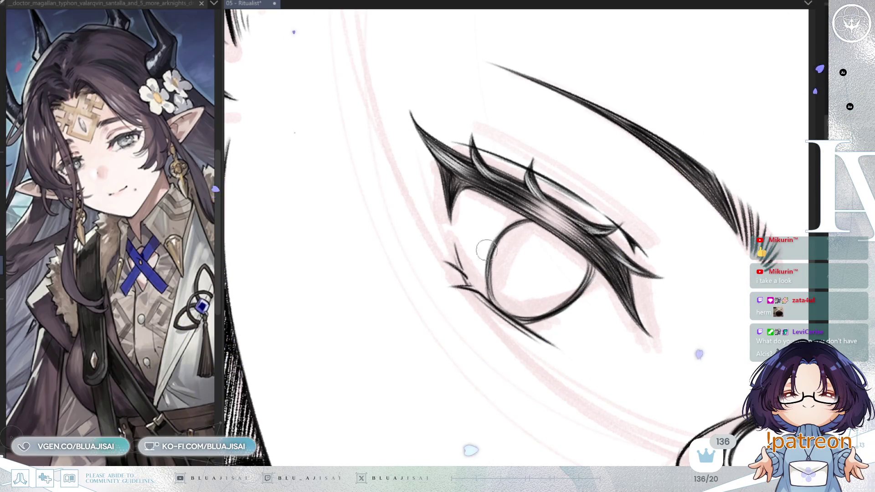
{"action": "key", "text": "Home"}
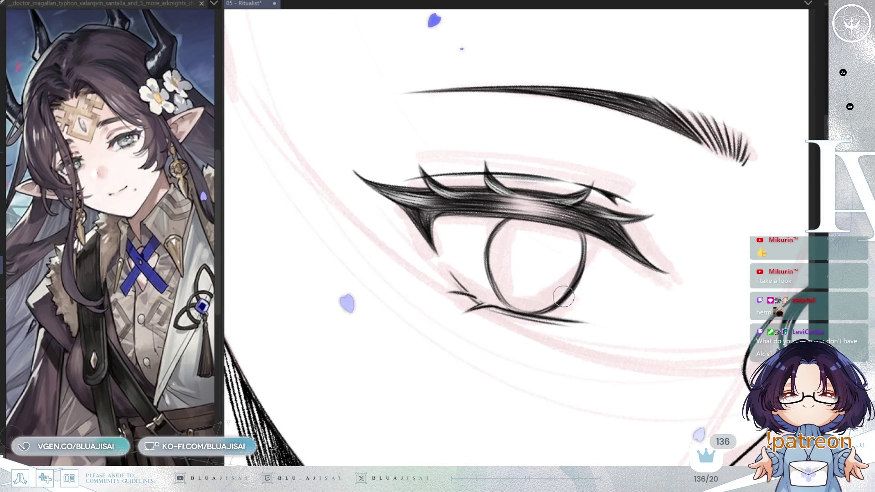
{"action": "key", "text": "h"}
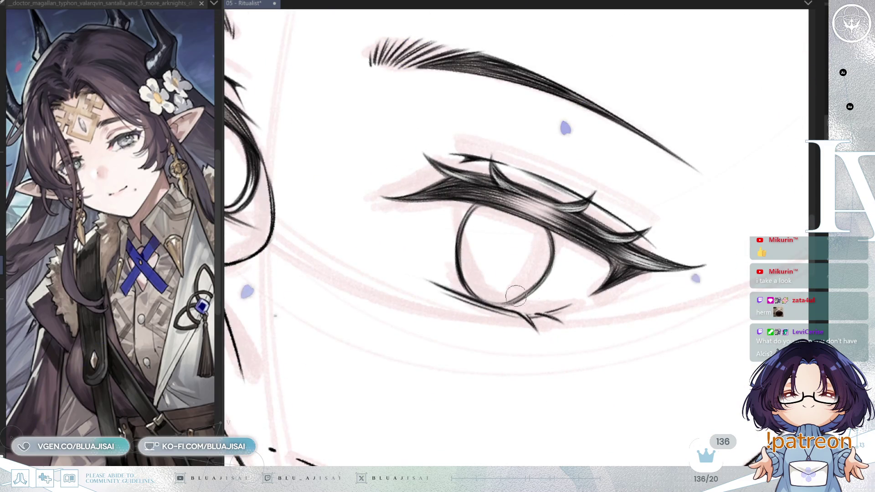
{"action": "left_click_drag", "start_coordinate": [538, 230], "coordinate": [599, 230]}
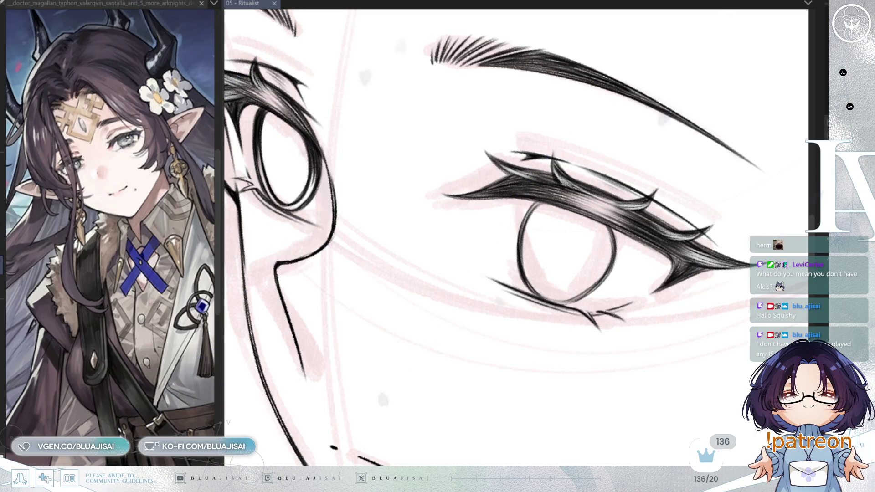
Rotate the view so the far eye sits level for inking the iris and lower lid.
{"action": "key", "text": "minus"}
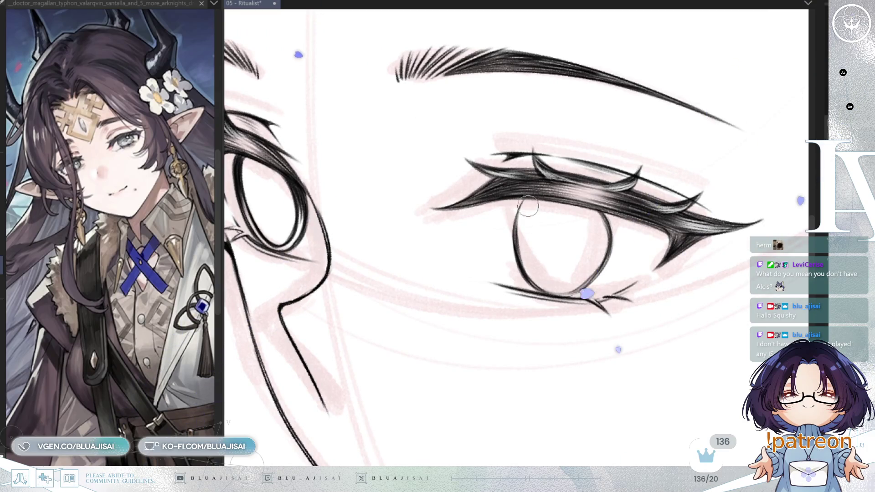
Enlarge the pen size and rotate the view around the eye to thicken the iris outline.
{"action": "left_click_drag", "start_coordinate": [538, 210], "coordinate": [522, 200]}
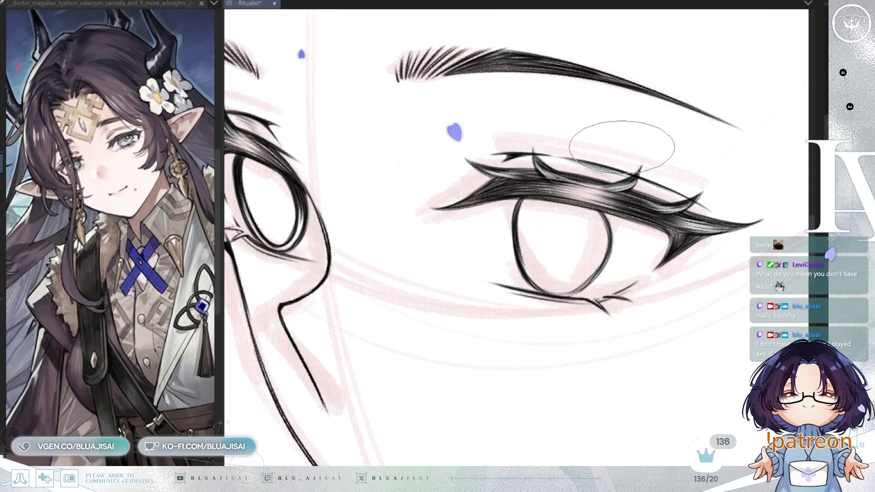
{"action": "mouse_move", "coordinate": [623, 148]}
{"action": "left_mouse_down"}
{"action": "mouse_move", "coordinate": [600, 157]}
{"action": "mouse_move", "coordinate": [526, 246]}
{"action": "mouse_move", "coordinate": [542, 222]}
{"action": "left_mouse_up"}
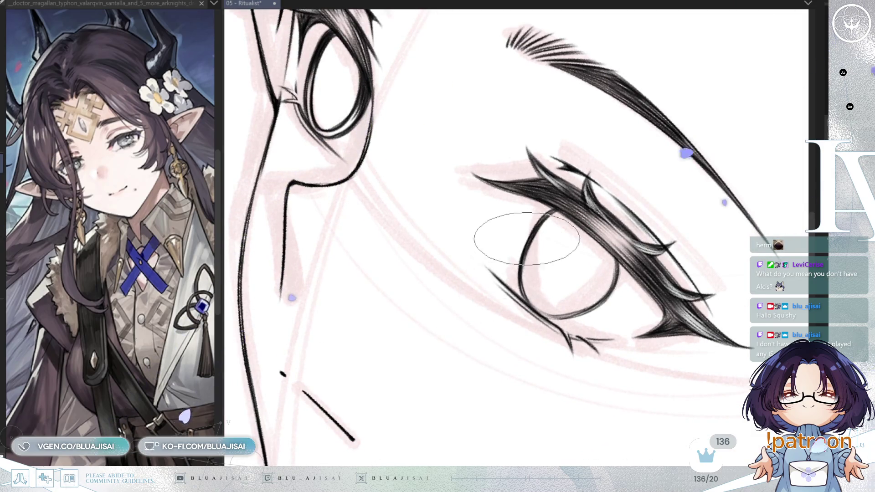
{"action": "left_click_drag", "start_coordinate": [564, 244], "coordinate": [541, 239]}
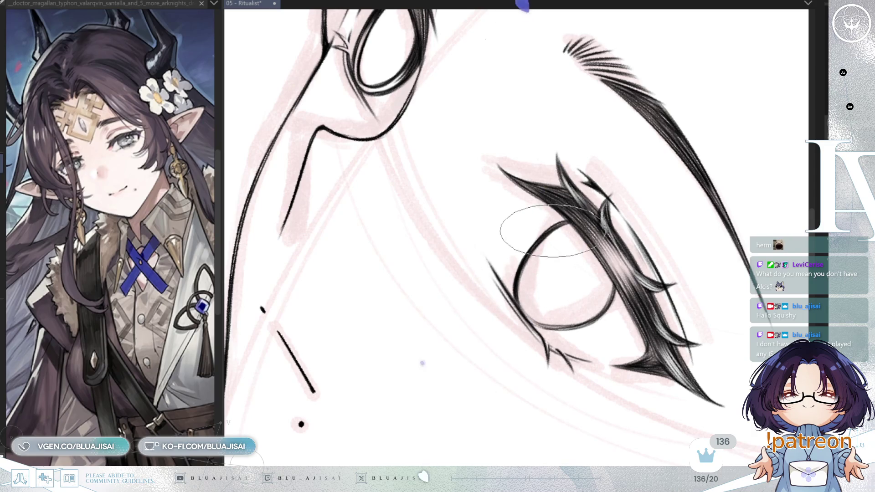
{"action": "left_click_drag", "start_coordinate": [626, 196], "coordinate": [592, 201]}
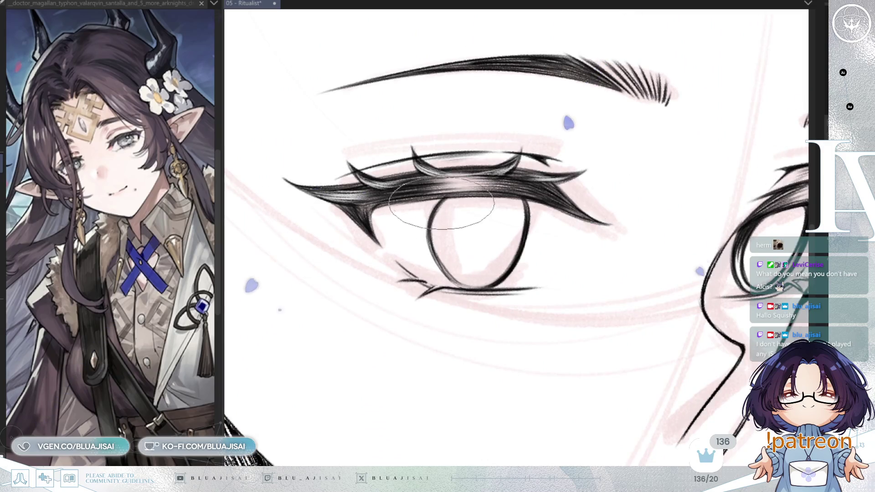
{"action": "mouse_move", "coordinate": [437, 243]}
{"action": "left_mouse_down"}
{"action": "mouse_move", "coordinate": [440, 214]}
{"action": "mouse_move", "coordinate": [468, 201]}
{"action": "left_mouse_up"}
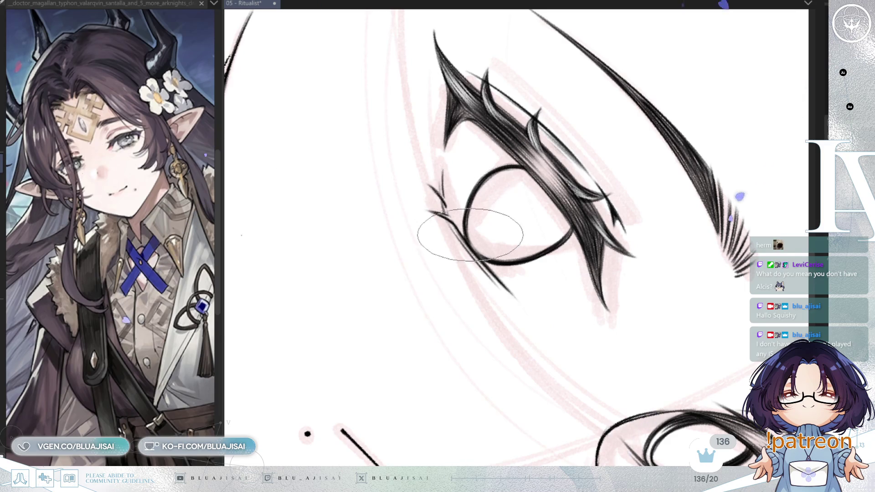
{"action": "mouse_move", "coordinate": [500, 248]}
{"action": "left_mouse_down"}
{"action": "mouse_move", "coordinate": [544, 118]}
{"action": "mouse_move", "coordinate": [422, 236]}
{"action": "left_mouse_up"}
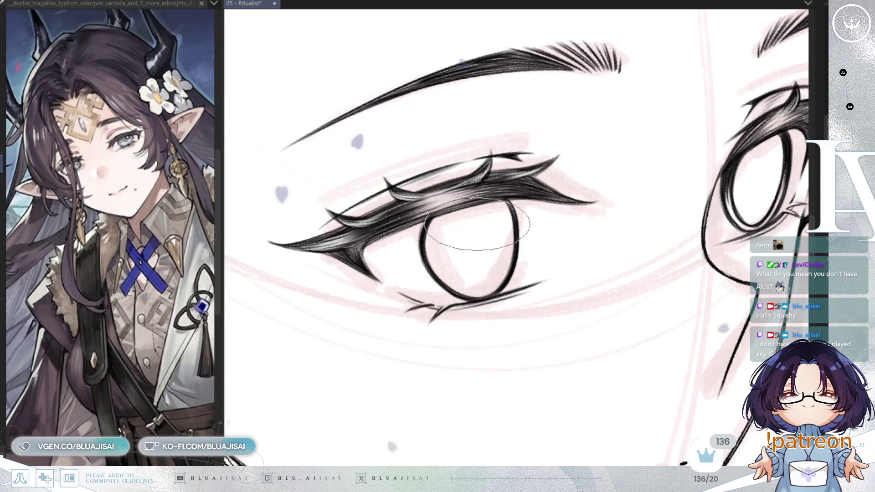
{"action": "mouse_move", "coordinate": [635, 309]}
{"action": "left_mouse_down"}
{"action": "mouse_move", "coordinate": [605, 352]}
{"action": "mouse_move", "coordinate": [673, 347]}
{"action": "left_mouse_up"}
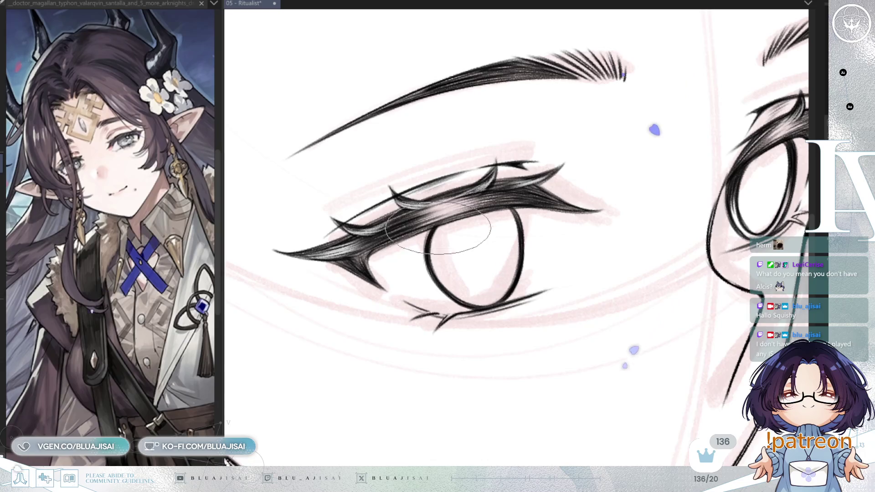
Keep rotating, levelling and mirroring the view while doubling the iris outline.
{"action": "key", "text": "^"}
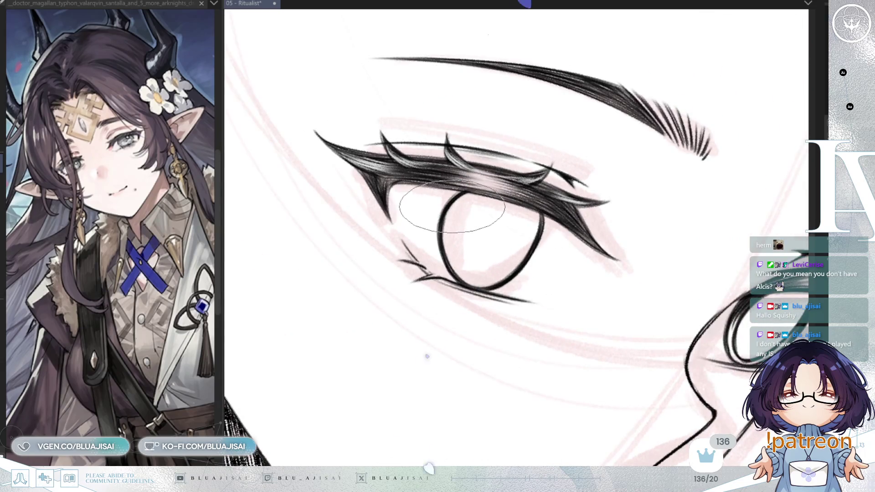
{"action": "key", "text": "^"}
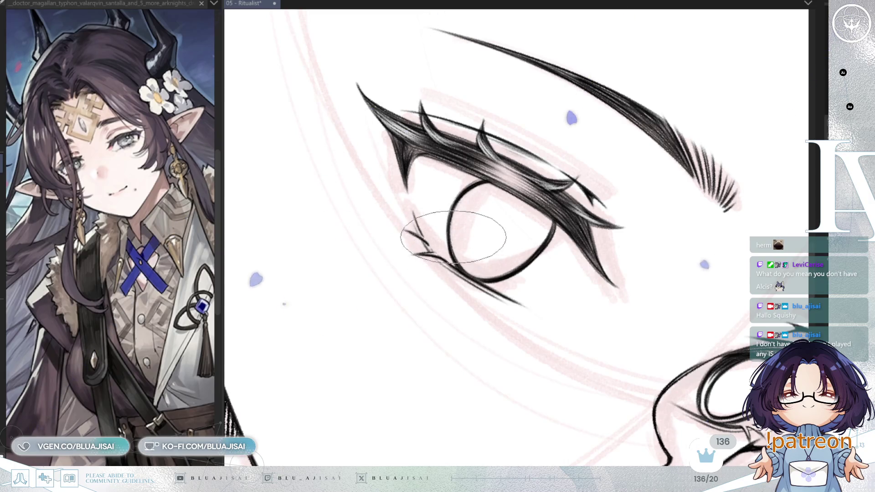
{"action": "key", "text": "-"}
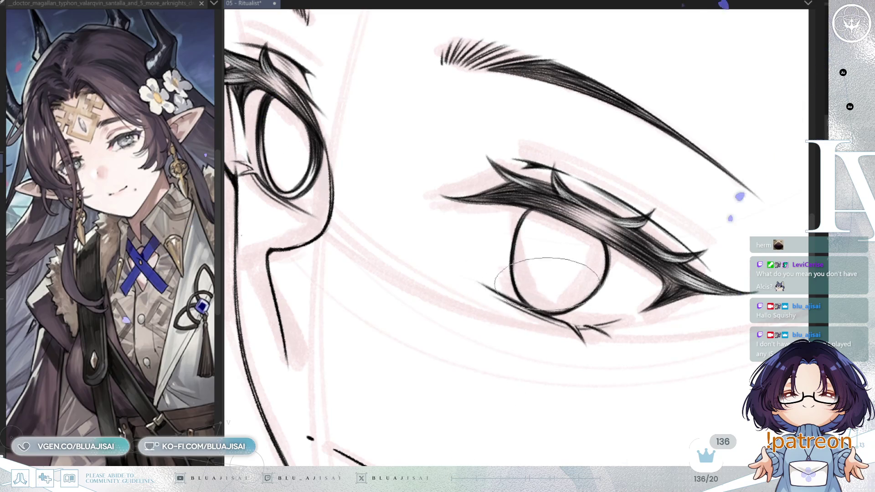
{"action": "left_click_drag", "start_coordinate": [687, 190], "coordinate": [575, 235]}
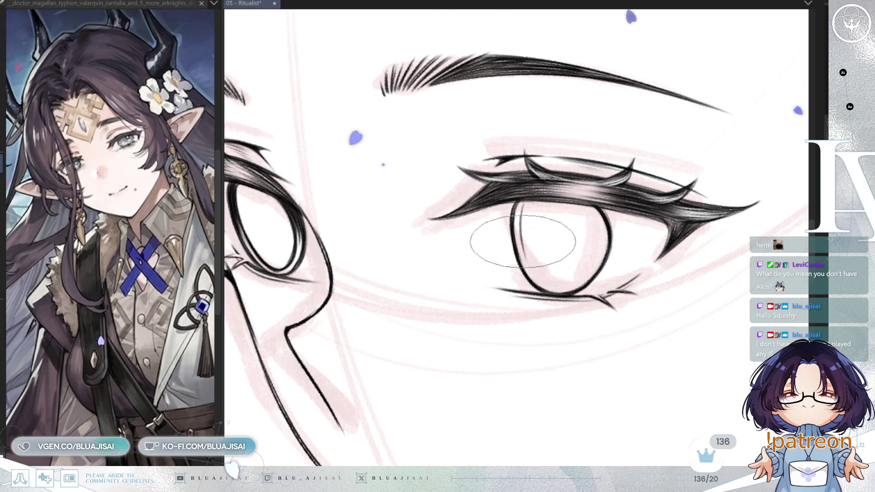
{"action": "key", "text": "at"}
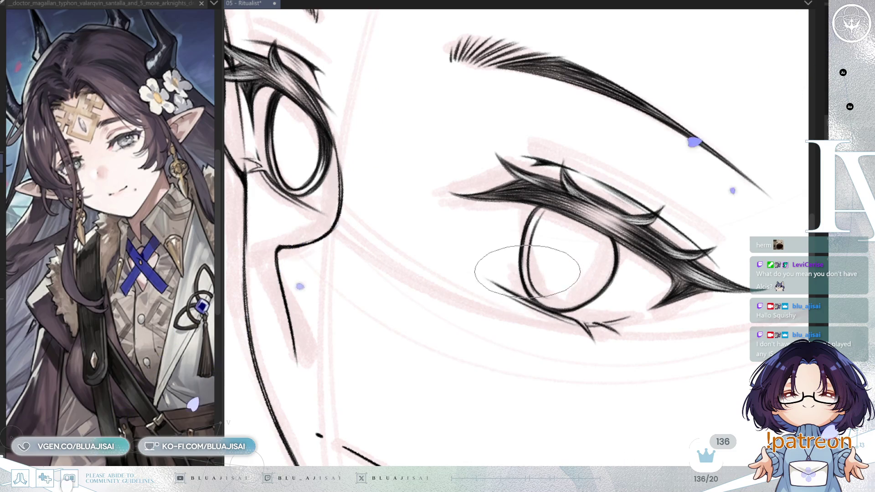
{"action": "left_click_drag", "start_coordinate": [571, 301], "coordinate": [461, 228]}
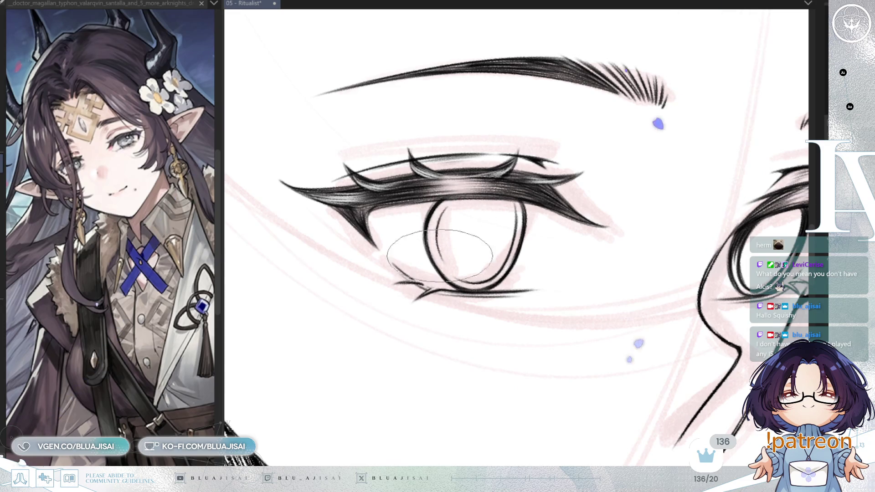
{"action": "left_click_drag", "start_coordinate": [437, 250], "coordinate": [442, 210]}
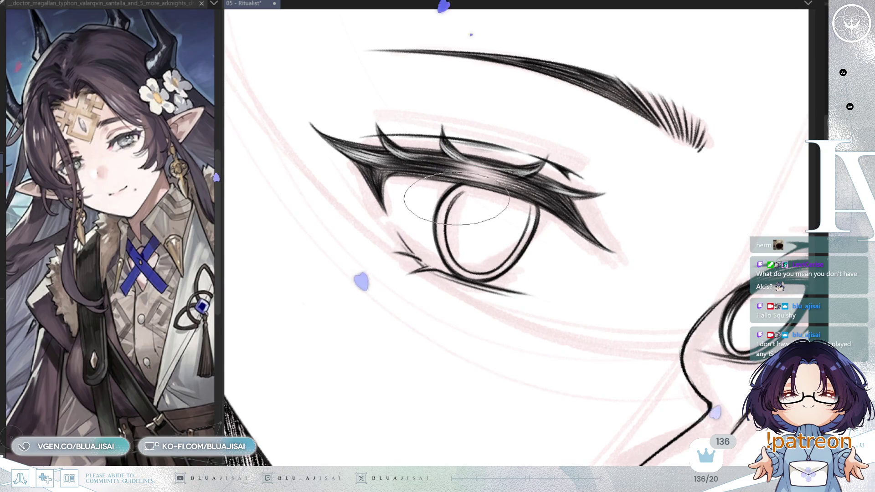
{"action": "left_click_drag", "start_coordinate": [459, 197], "coordinate": [438, 213]}
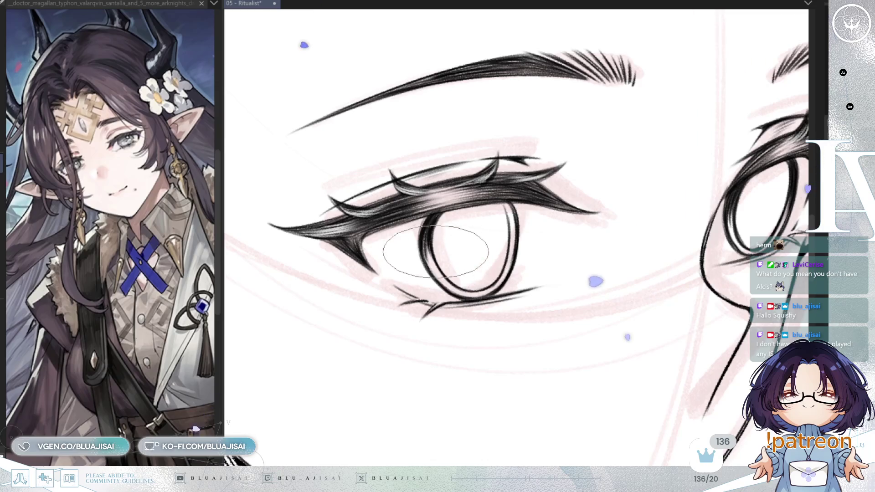
{"action": "left_click_drag", "start_coordinate": [438, 257], "coordinate": [436, 225]}
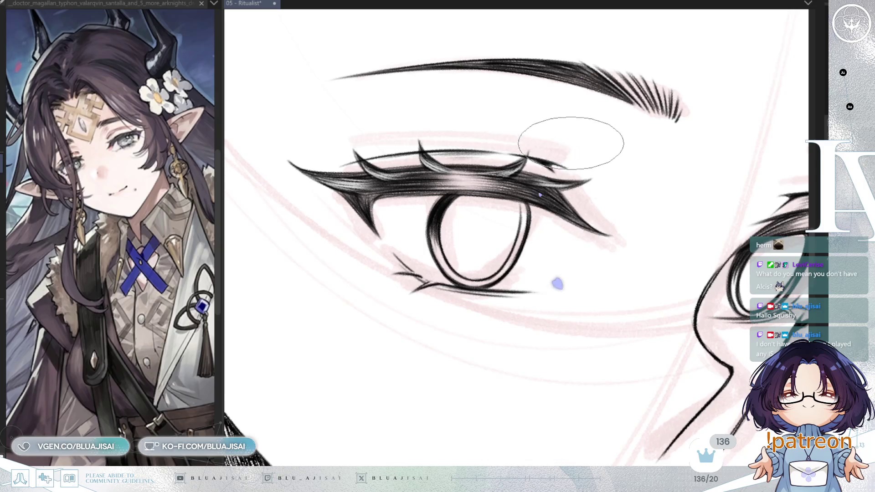
{"action": "key", "text": "m"}
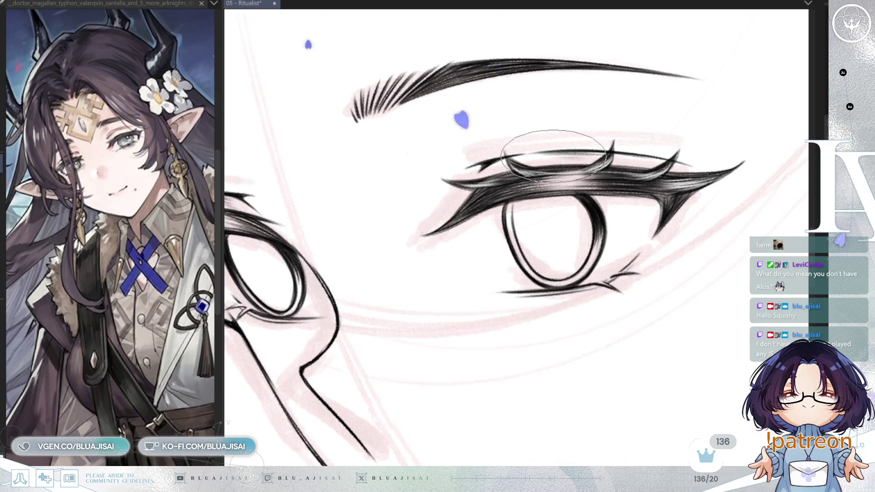
{"action": "key", "text": "5"}
{"action": "key", "text": "4"}
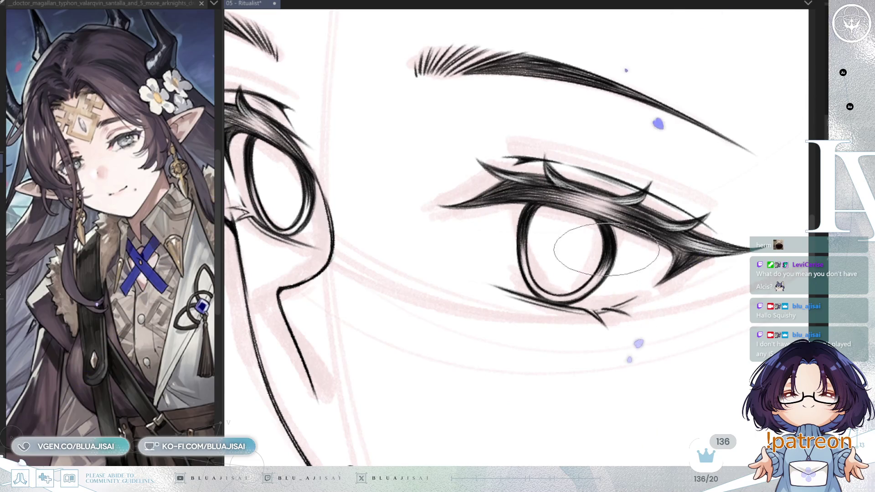
Pan, rotate and mirror the view to centre the eye with a flatter brow angle.
{"action": "left_click_drag", "start_coordinate": [480, 298], "coordinate": [543, 269]}
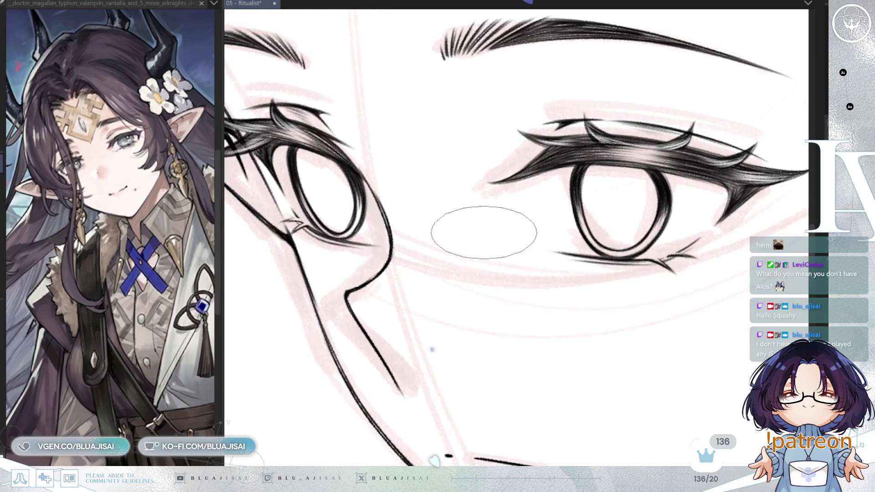
{"action": "mouse_move", "coordinate": [480, 257]}
{"action": "left_mouse_down"}
{"action": "mouse_move", "coordinate": [481, 249]}
{"action": "mouse_move", "coordinate": [596, 274]}
{"action": "left_mouse_up"}
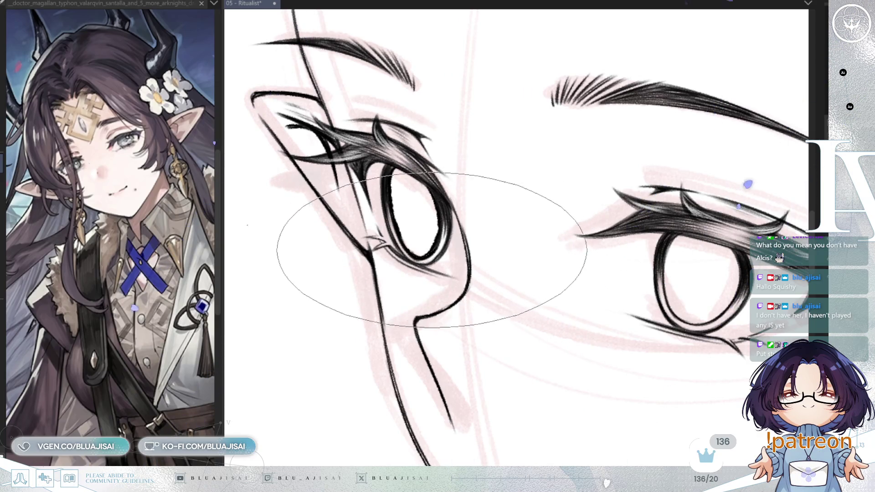
{"action": "key", "text": "h"}
{"action": "left_click_drag", "start_coordinate": [468, 308], "coordinate": [623, 278]}
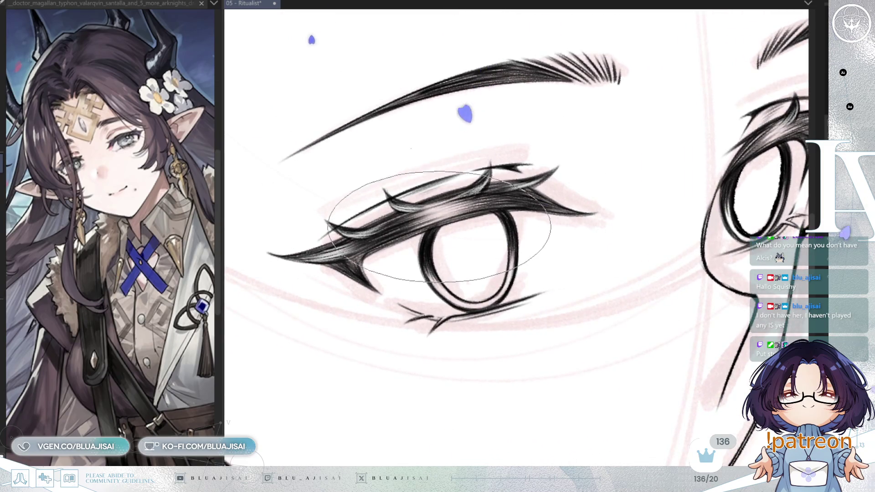
{"action": "left_click_drag", "start_coordinate": [444, 286], "coordinate": [439, 254]}
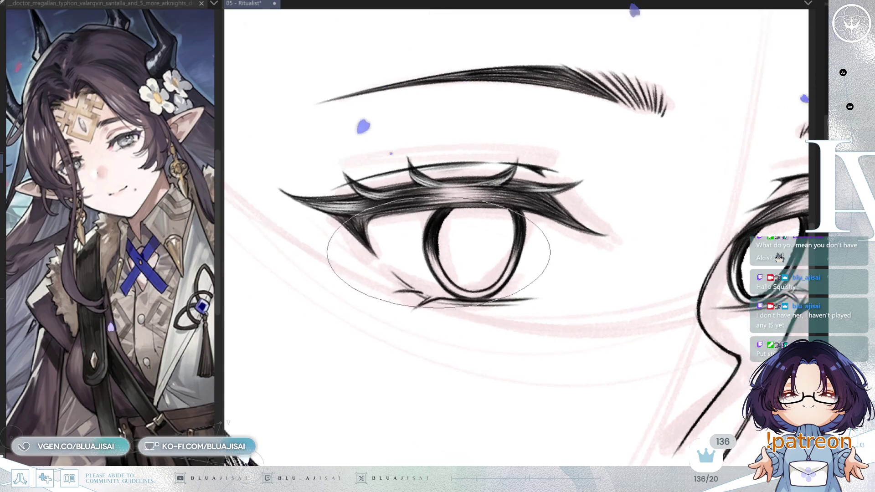
{"action": "left_click_drag", "start_coordinate": [390, 274], "coordinate": [414, 268]}
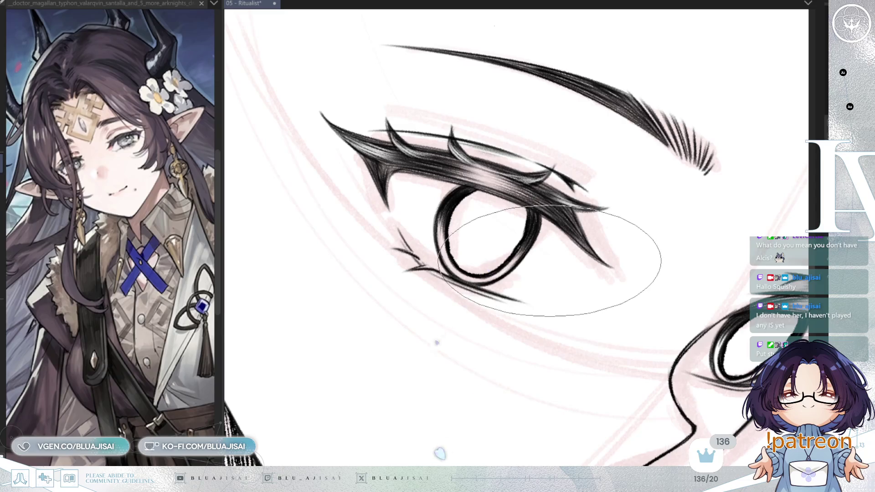
Reset and fit the view with Ctrl+0, then zoom in and rotate around the eye.
{"action": "scroll", "coordinate": [550, 260], "scroll_direction": "down", "scroll_amount": 2}
{"action": "scroll", "coordinate": [584, 235], "scroll_direction": "down", "scroll_amount": 1}
{"action": "scroll", "coordinate": [615, 209], "scroll_direction": "down", "scroll_amount": 1}
{"action": "scroll", "coordinate": [649, 183], "scroll_direction": "down", "scroll_amount": 1}
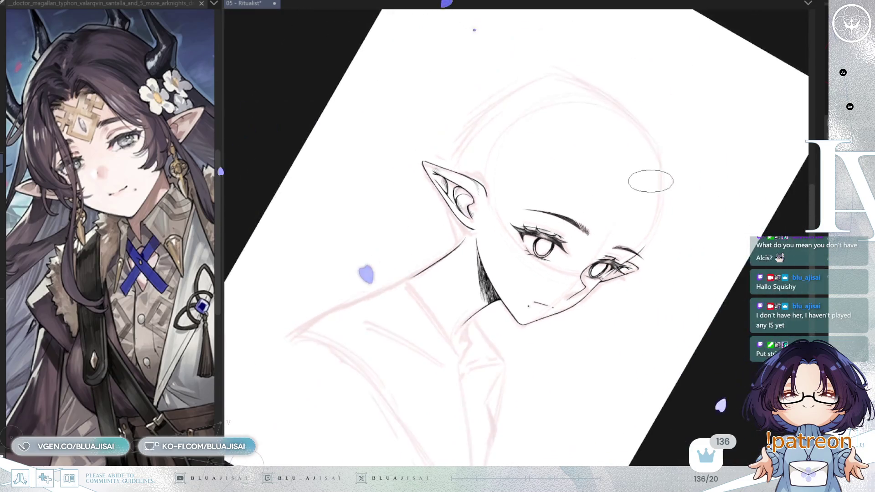
{"action": "key", "text": "ctrl+0"}
{"action": "scroll", "coordinate": [543, 272], "scroll_direction": "up", "scroll_amount": 3}
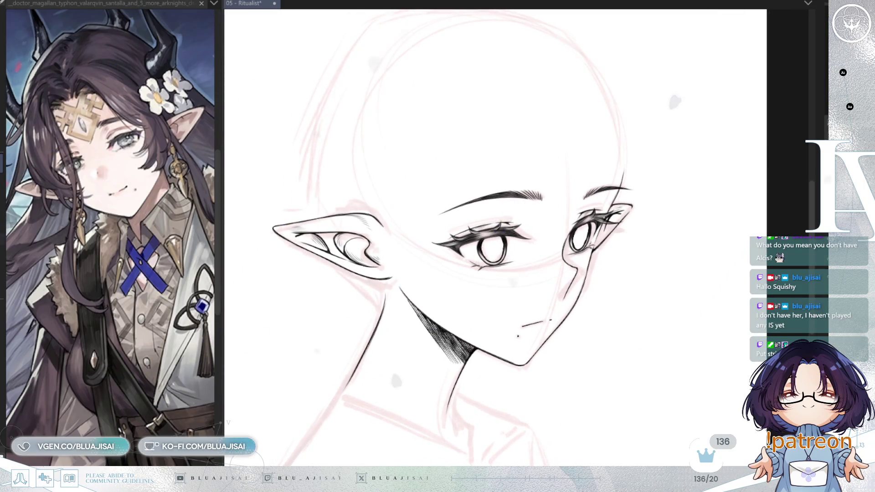
{"action": "scroll", "coordinate": [591, 285], "scroll_direction": "up", "scroll_amount": 2}
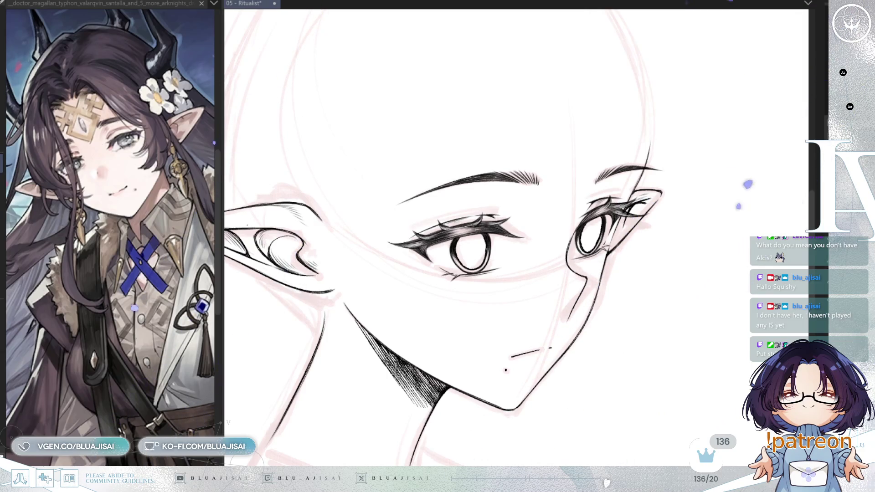
{"action": "mouse_move", "coordinate": [770, 236]}
{"action": "left_mouse_down"}
{"action": "mouse_move", "coordinate": [482, 303]}
{"action": "mouse_move", "coordinate": [526, 294]}
{"action": "left_mouse_up"}
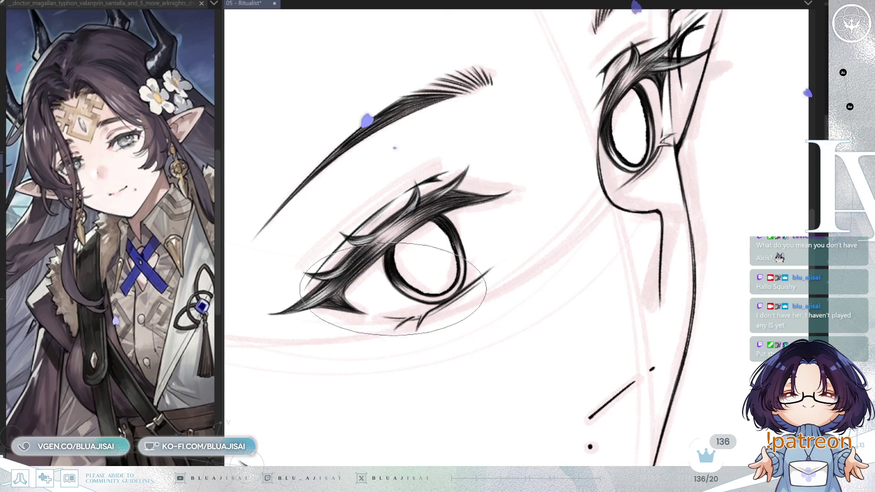
Draw a thin line across each iris, mirroring the view between the two eyes.
{"action": "left_click_drag", "start_coordinate": [388, 295], "coordinate": [449, 246]}
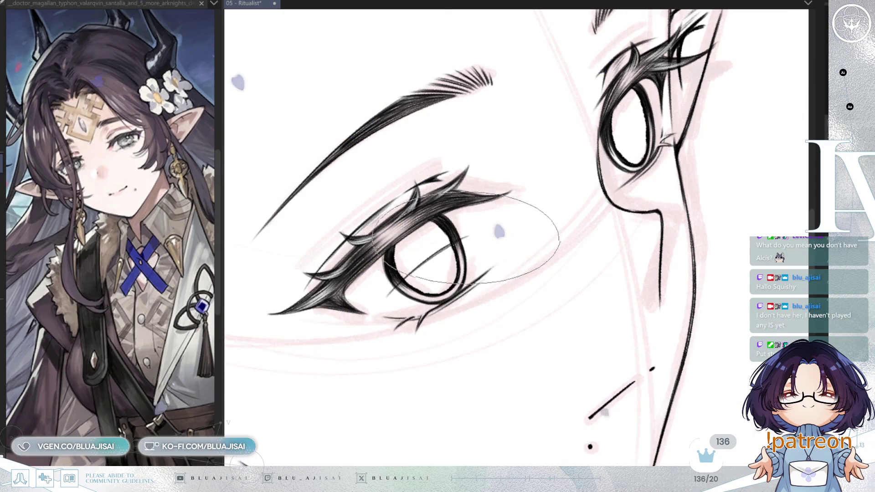
{"action": "left_click_drag", "start_coordinate": [528, 196], "coordinate": [663, 173]}
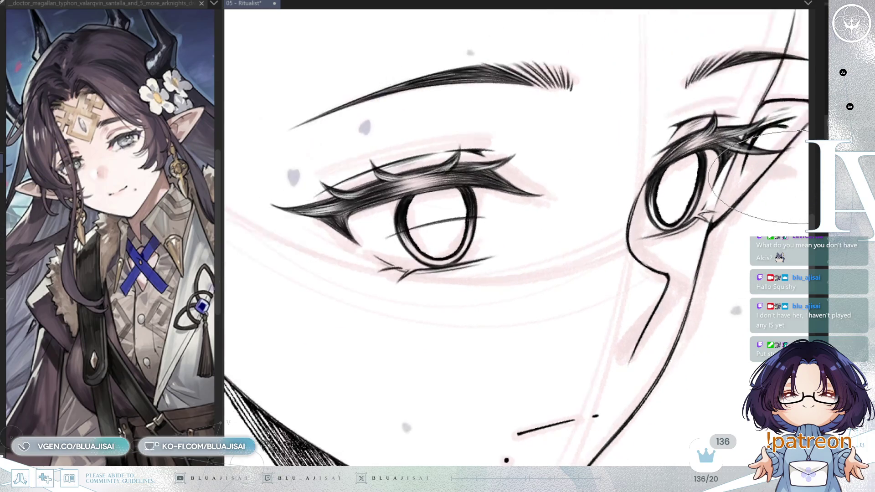
{"action": "key", "text": "h"}
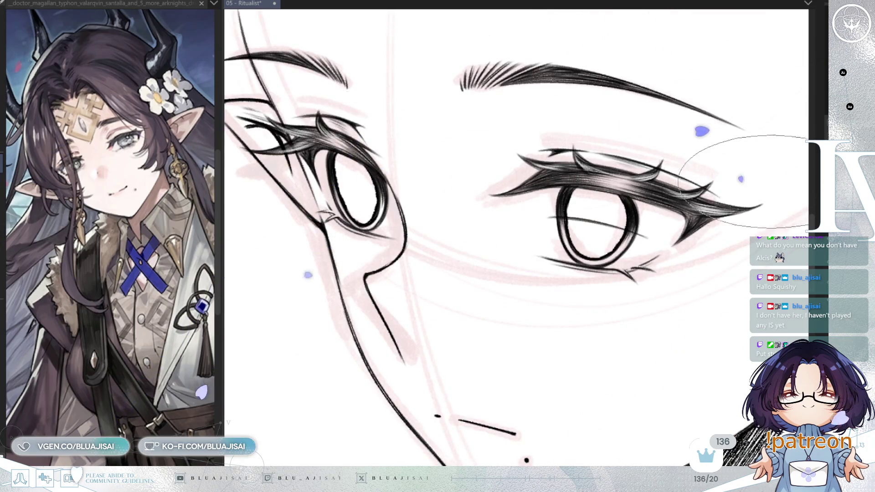
{"action": "left_click_drag", "start_coordinate": [339, 185], "coordinate": [375, 192]}
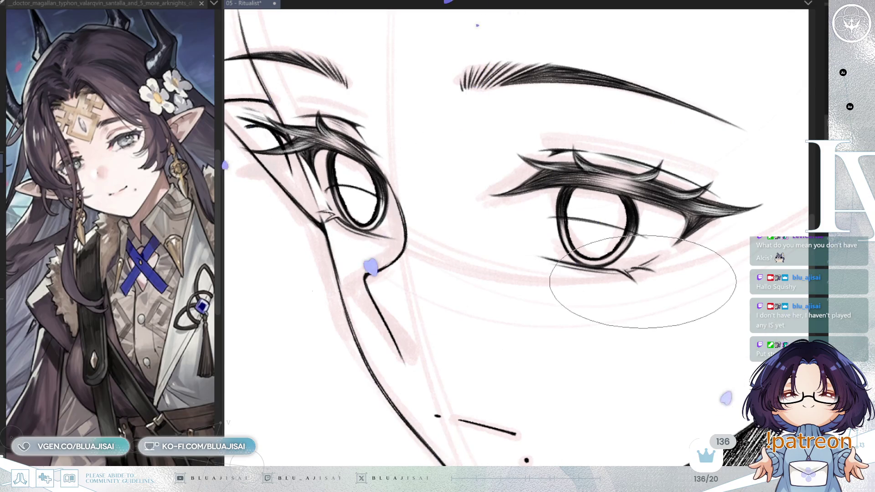
Flip the view back, level and recentre it, and start hatching the upper iris.
{"action": "key", "text": "h"}
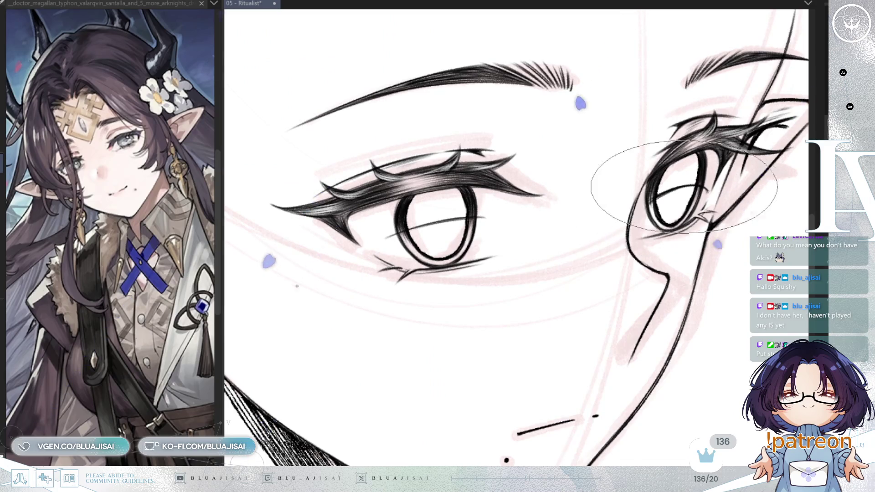
{"action": "left_click_drag", "start_coordinate": [625, 191], "coordinate": [493, 265]}
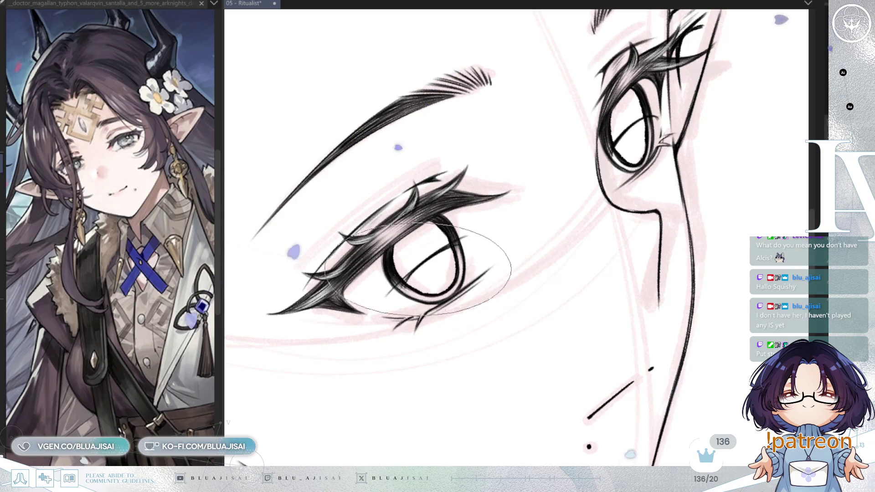
{"action": "key", "text": "ctrl+@"}
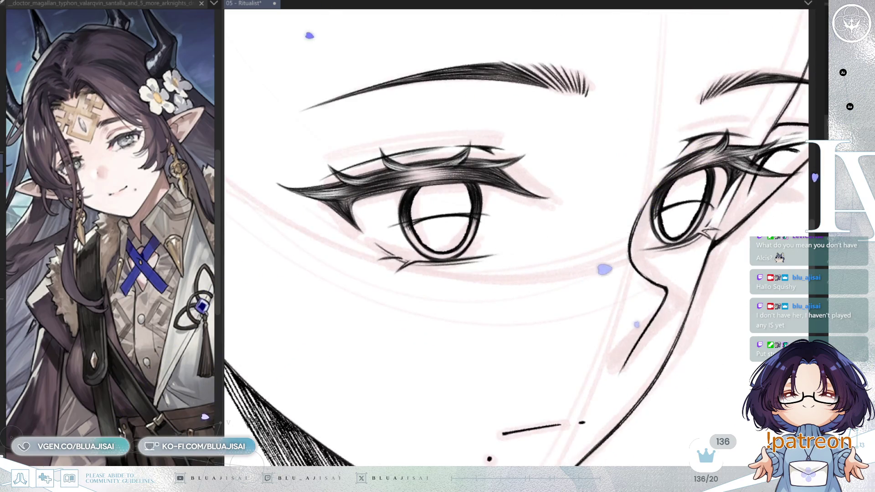
{"action": "left_click_drag", "start_coordinate": [576, 226], "coordinate": [601, 231]}
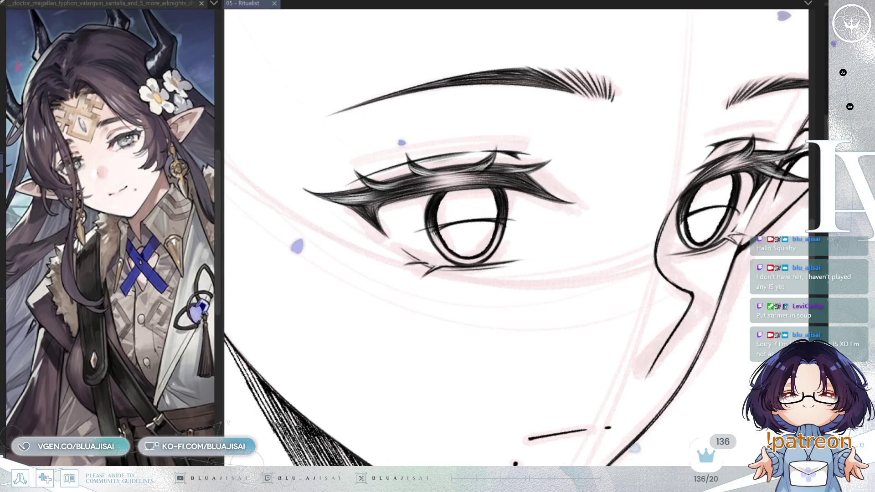
{"action": "left_click_drag", "start_coordinate": [401, 218], "coordinate": [456, 191]}
Hatch densely over the first iris's upper half and its lid shadow.
{"action": "mouse_move", "coordinate": [411, 214]}
{"action": "left_mouse_down"}
{"action": "mouse_move", "coordinate": [492, 196]}
{"action": "mouse_move", "coordinate": [538, 228]}
{"action": "left_mouse_up"}
{"action": "mouse_move", "coordinate": [419, 191]}
{"action": "left_mouse_down"}
{"action": "mouse_move", "coordinate": [497, 214]}
{"action": "mouse_move", "coordinate": [467, 207]}
{"action": "mouse_move", "coordinate": [483, 224]}
{"action": "mouse_move", "coordinate": [492, 214]}
{"action": "mouse_move", "coordinate": [537, 224]}
{"action": "left_mouse_up"}
{"action": "left_click_drag", "start_coordinate": [456, 192], "coordinate": [543, 228]}
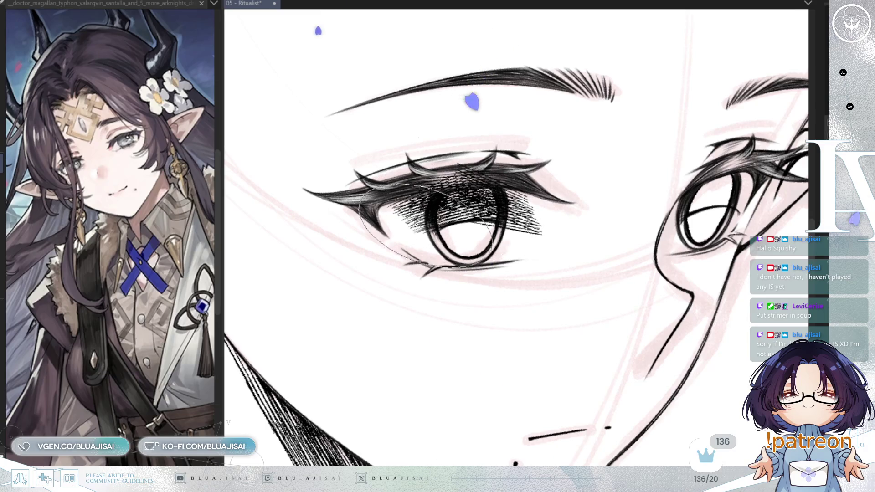
{"action": "left_click_drag", "start_coordinate": [479, 205], "coordinate": [513, 196]}
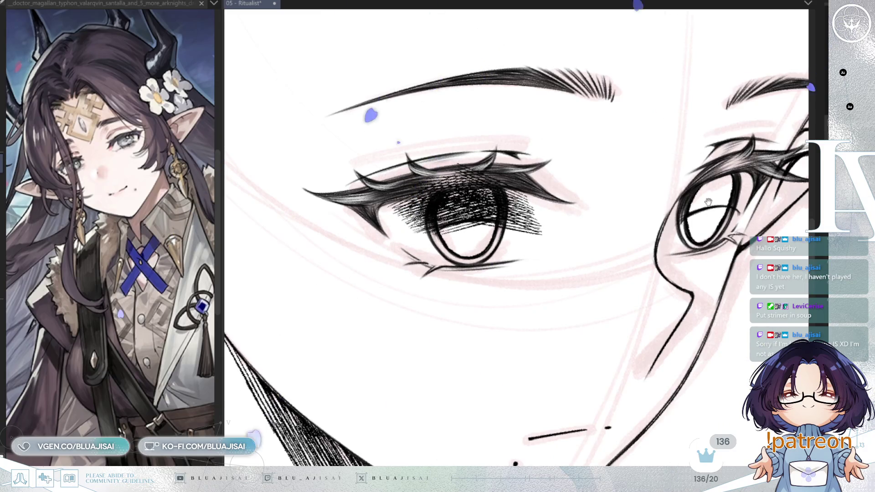
{"action": "mouse_move", "coordinate": [392, 214]}
{"action": "left_mouse_down"}
{"action": "mouse_move", "coordinate": [497, 196]}
{"action": "mouse_move", "coordinate": [504, 203]}
{"action": "left_mouse_up"}
Hatch the other eye's upper lid and iris densely.
{"action": "mouse_move", "coordinate": [675, 220]}
{"action": "left_mouse_down"}
{"action": "mouse_move", "coordinate": [621, 213]}
{"action": "mouse_move", "coordinate": [693, 151]}
{"action": "left_mouse_up"}
{"action": "left_click_drag", "start_coordinate": [565, 214], "coordinate": [689, 145]}
{"action": "left_click_drag", "start_coordinate": [615, 200], "coordinate": [729, 137]}
{"action": "left_click_drag", "start_coordinate": [661, 173], "coordinate": [729, 201]}
{"action": "mouse_move", "coordinate": [606, 155]}
{"action": "left_mouse_down"}
{"action": "mouse_move", "coordinate": [711, 191]}
{"action": "mouse_move", "coordinate": [725, 206]}
{"action": "mouse_move", "coordinate": [711, 192]}
{"action": "left_mouse_up"}
{"action": "mouse_move", "coordinate": [593, 173]}
{"action": "left_mouse_down"}
{"action": "mouse_move", "coordinate": [702, 201]}
{"action": "mouse_move", "coordinate": [693, 214]}
{"action": "left_mouse_up"}
{"action": "left_click_drag", "start_coordinate": [610, 155], "coordinate": [720, 196]}
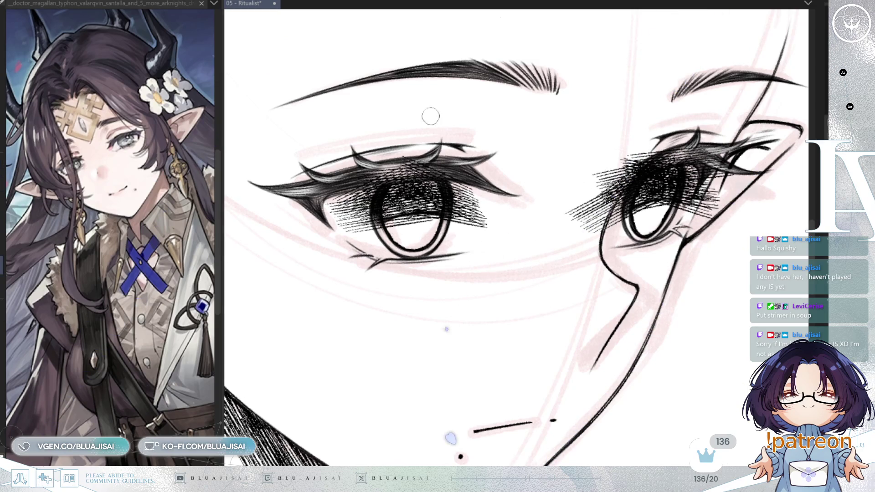
Erase hatching spilling past the lashes and eye edges, deepening shade under the lashes.
{"action": "left_click_drag", "start_coordinate": [442, 112], "coordinate": [414, 255]}
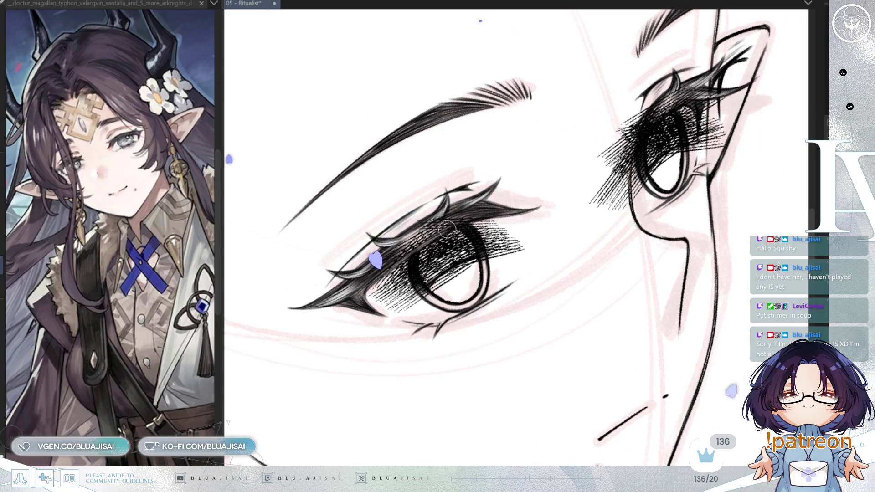
{"action": "scroll", "coordinate": [442, 242], "scroll_direction": "up", "scroll_amount": 2}
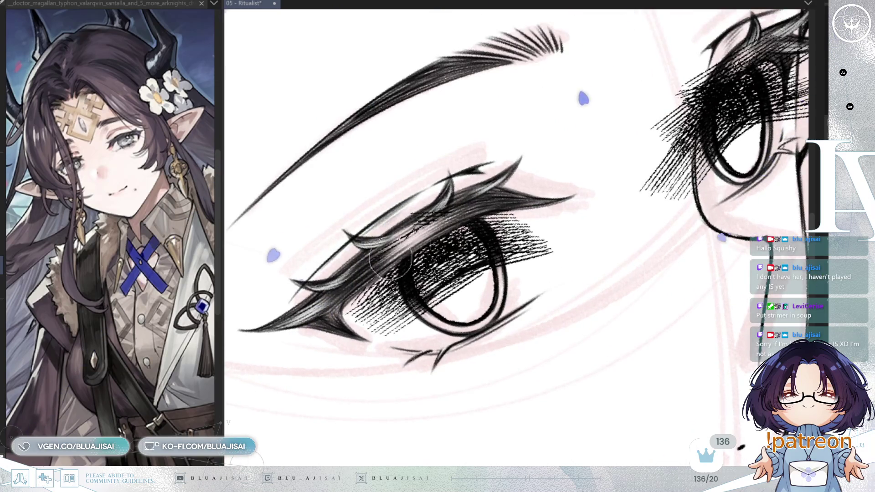
{"action": "left_click_drag", "start_coordinate": [454, 183], "coordinate": [423, 212]}
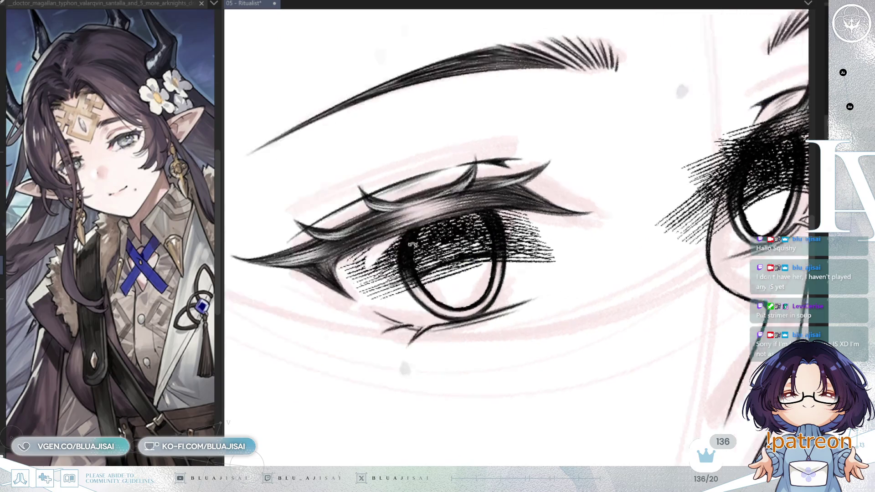
{"action": "left_click_drag", "start_coordinate": [416, 288], "coordinate": [356, 212]}
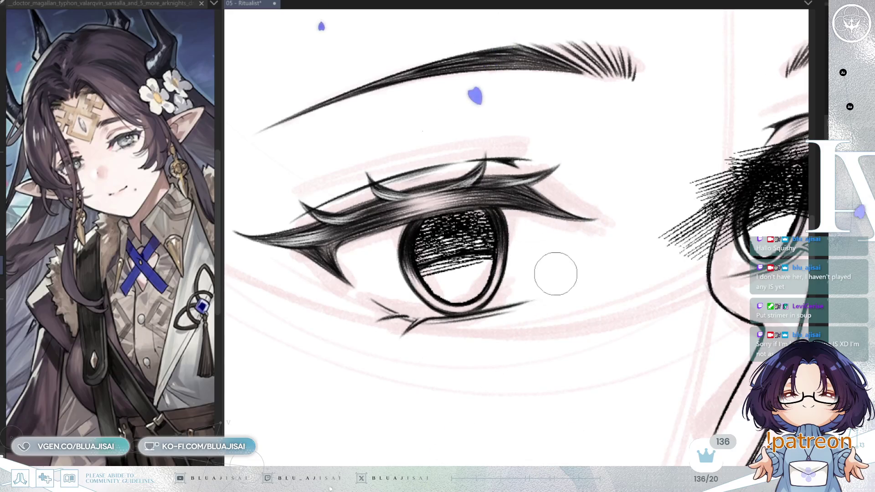
{"action": "left_click_drag", "start_coordinate": [579, 247], "coordinate": [407, 293]}
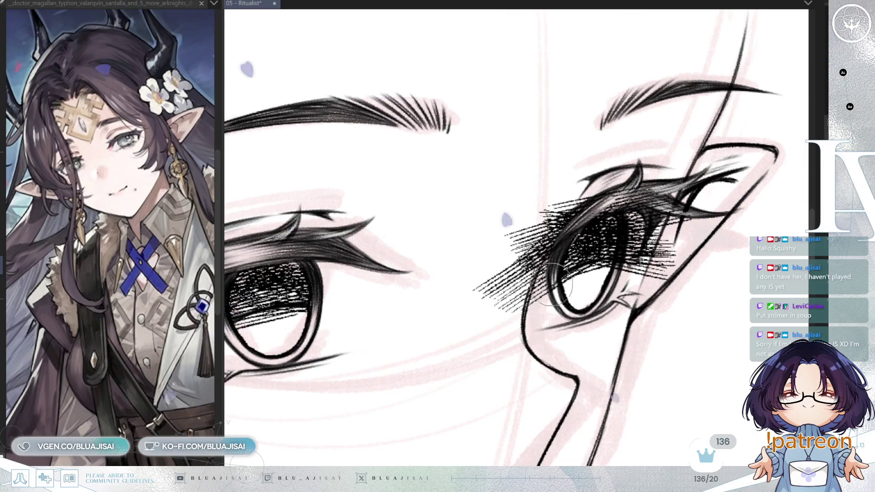
{"action": "left_click_drag", "start_coordinate": [582, 221], "coordinate": [554, 259]}
{"action": "mouse_move", "coordinate": [554, 296]}
{"action": "left_mouse_down"}
{"action": "mouse_move", "coordinate": [538, 256]}
{"action": "mouse_move", "coordinate": [515, 282]}
{"action": "mouse_move", "coordinate": [506, 237]}
{"action": "mouse_move", "coordinate": [528, 220]}
{"action": "mouse_move", "coordinate": [516, 219]}
{"action": "left_mouse_up"}
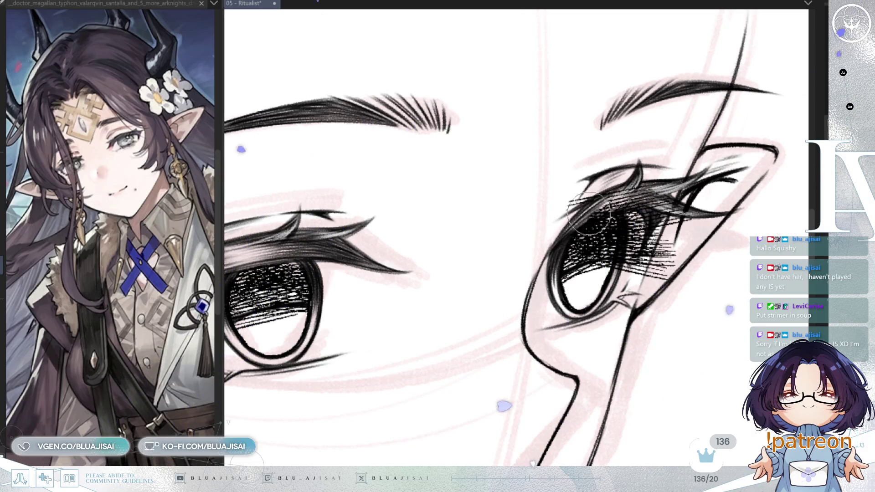
{"action": "left_click_drag", "start_coordinate": [585, 215], "coordinate": [579, 226]}
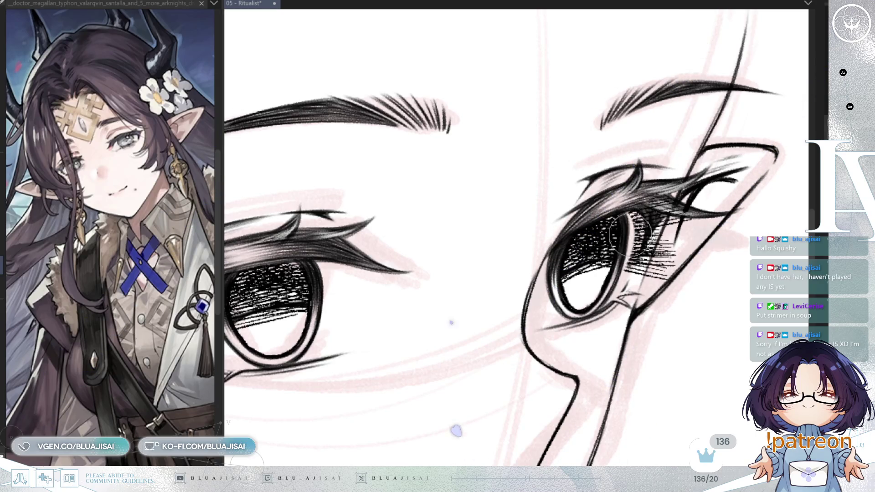
{"action": "mouse_move", "coordinate": [634, 225]}
{"action": "left_mouse_down"}
{"action": "mouse_move", "coordinate": [641, 282]}
{"action": "mouse_move", "coordinate": [656, 292]}
{"action": "mouse_move", "coordinate": [648, 289]}
{"action": "left_mouse_up"}
Mirror the view and zoom out over the chin and neck to check both eyes.
{"action": "scroll", "coordinate": [670, 250], "scroll_direction": "down", "scroll_amount": 3}
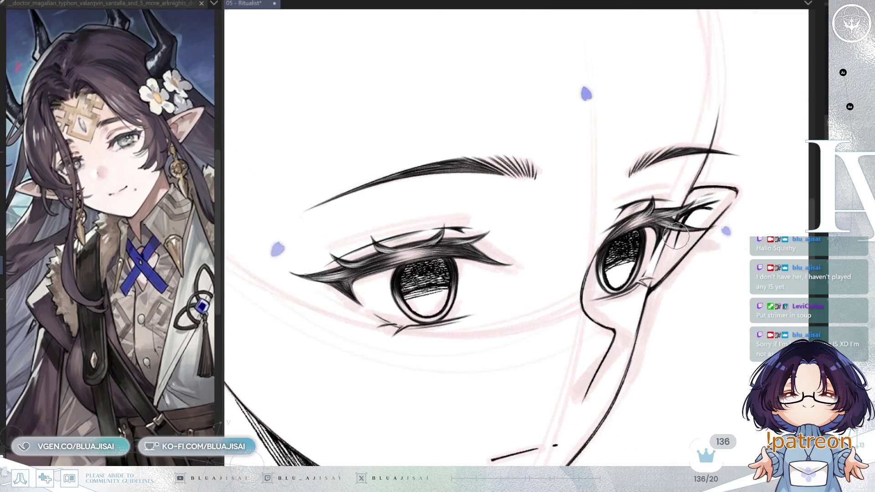
{"action": "key", "text": "h"}
{"action": "mouse_move", "coordinate": [670, 232]}
{"action": "left_mouse_down"}
{"action": "mouse_move", "coordinate": [656, 230]}
{"action": "mouse_move", "coordinate": [659, 249]}
{"action": "mouse_move", "coordinate": [631, 271]}
{"action": "left_mouse_up"}
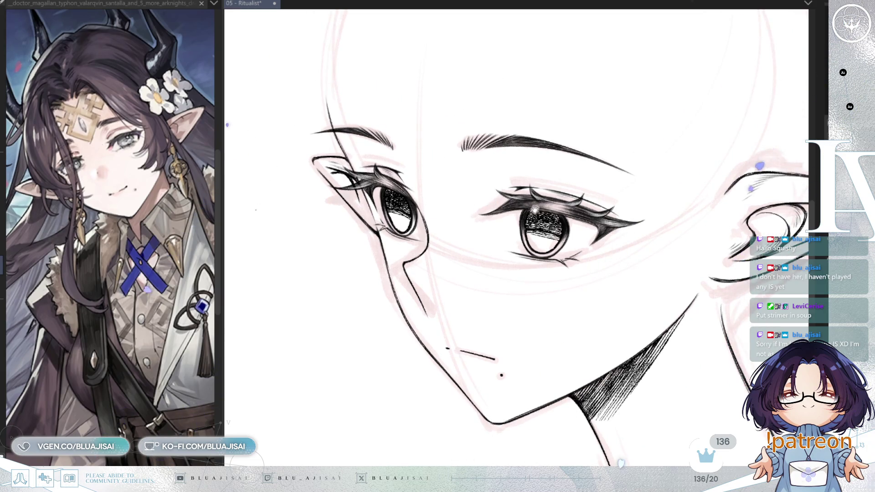
{"action": "left_click_drag", "start_coordinate": [531, 209], "coordinate": [553, 231]}
{"action": "scroll", "coordinate": [678, 243], "scroll_direction": "down", "scroll_amount": 1}
{"action": "scroll", "coordinate": [678, 244], "scroll_direction": "down", "scroll_amount": 1}
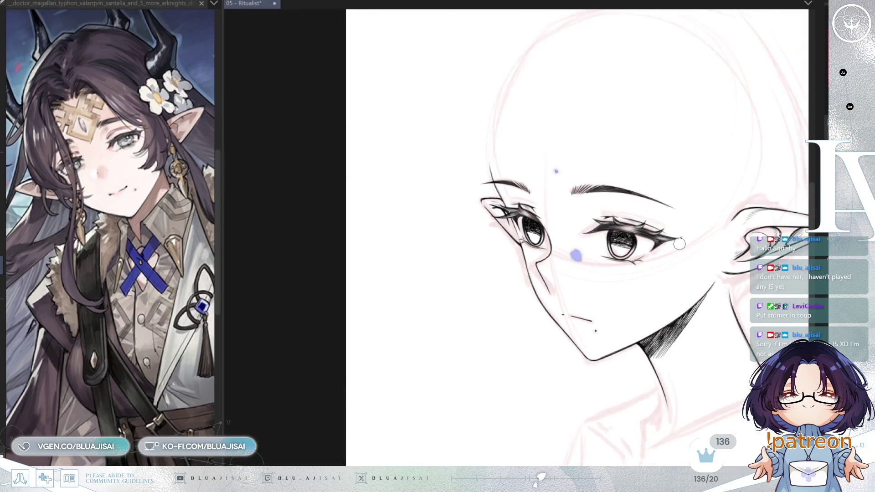
Select the other eye and start a transform, then cancel it, leaving the eye unchanged.
{"action": "key", "text": "h"}
{"action": "scroll", "coordinate": [647, 233], "scroll_direction": "up", "scroll_amount": 1}
{"action": "scroll", "coordinate": [648, 234], "scroll_direction": "up", "scroll_amount": 1}
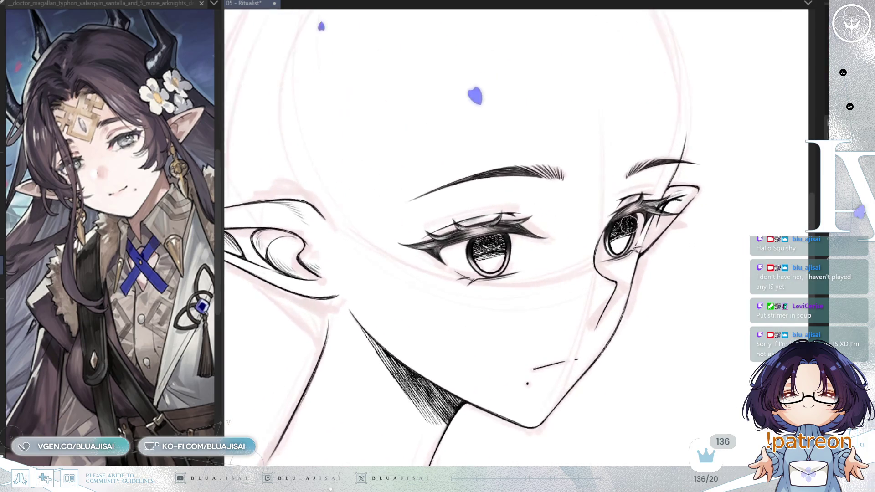
{"action": "scroll", "coordinate": [645, 228], "scroll_direction": "up", "scroll_amount": 1}
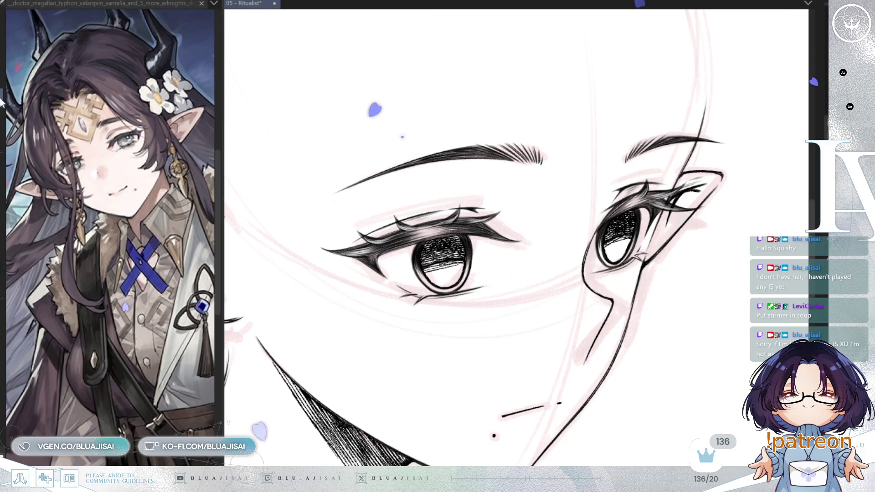
{"action": "left_click_drag", "start_coordinate": [670, 177], "coordinate": [584, 253]}
{"action": "key", "text": "ctrl+t"}
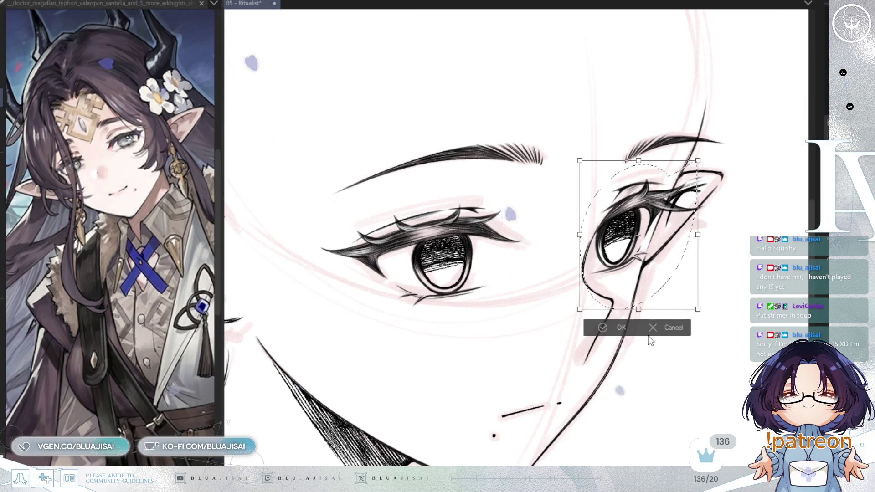
{"action": "left_click", "coordinate": [649, 331]}
{"action": "key", "text": "ctrl+d"}
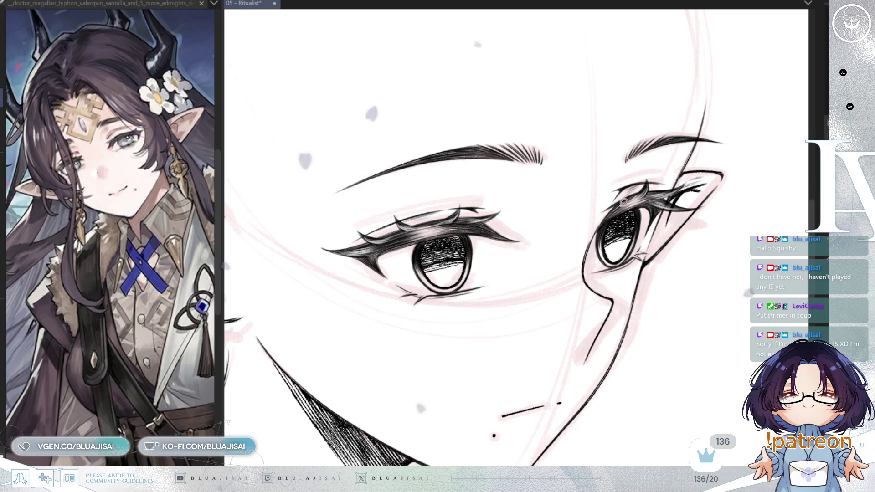
Nudge and slightly rotate the eye with a transform, then compare the eyes in the mirrored view.
{"action": "left_click_drag", "start_coordinate": [642, 246], "coordinate": [645, 228]}
{"action": "key", "text": "ctrl+t"}
{"action": "left_click_drag", "start_coordinate": [653, 187], "coordinate": [651, 188]}
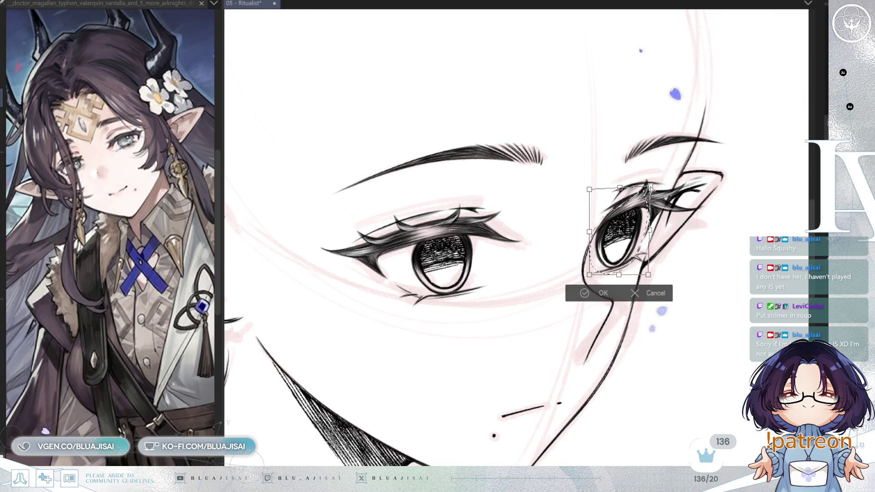
{"action": "key", "text": "Return"}
{"action": "key", "text": "h"}
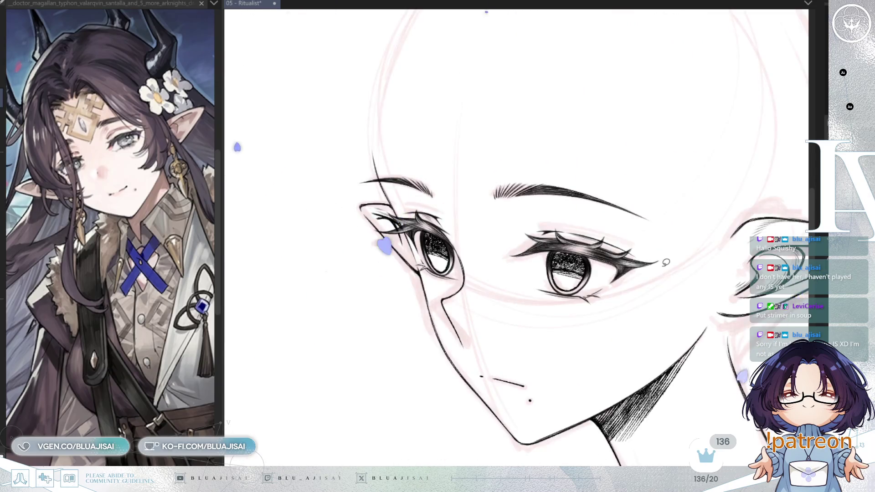
{"action": "key", "text": "ctrl+minus"}
{"action": "key", "text": "ctrl+minus"}
{"action": "key", "text": "ctrl+minus"}
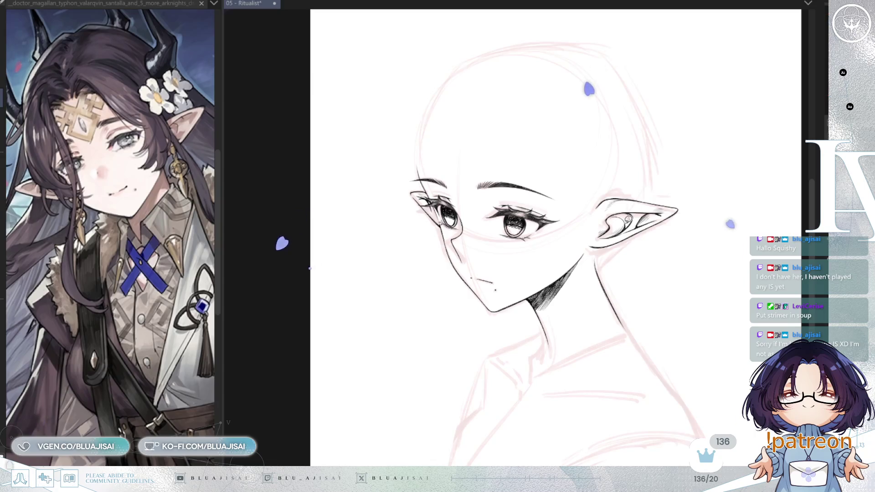
{"action": "key", "text": "ctrl+plus"}
{"action": "key", "text": "ctrl+plus"}
{"action": "key", "text": "ctrl+plus"}
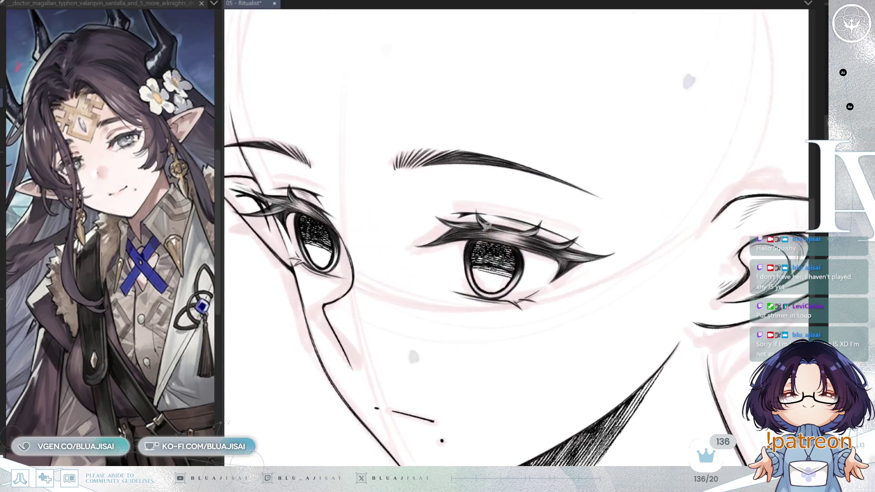
Lasso the middle eye, reshape it with Ctrl+T, confirm, and deselect.
{"action": "left_click_drag", "start_coordinate": [498, 196], "coordinate": [531, 200]}
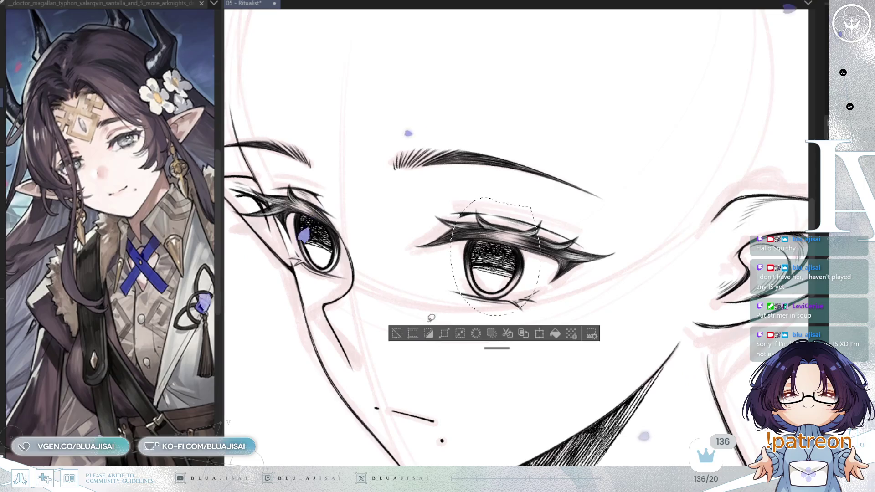
{"action": "key", "text": "ctrl+d"}
{"action": "left_click_drag", "start_coordinate": [486, 300], "coordinate": [490, 217]}
{"action": "key", "text": "ctrl+t"}
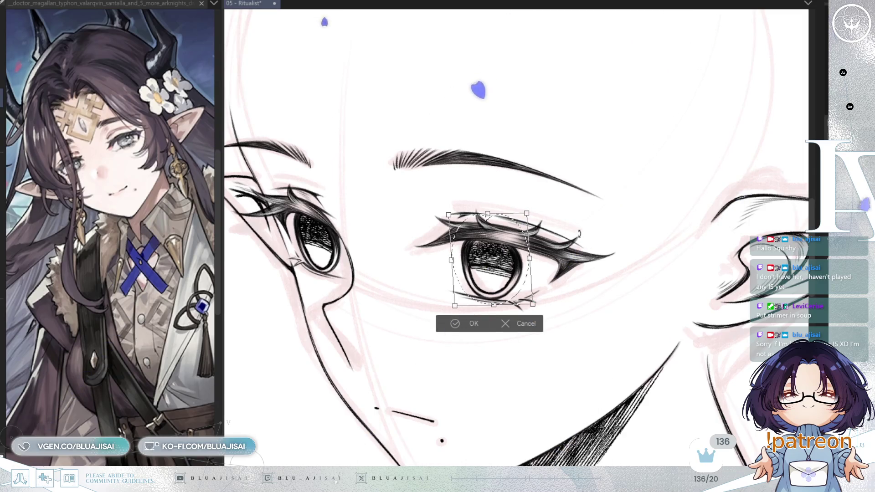
{"action": "left_click", "coordinate": [485, 325]}
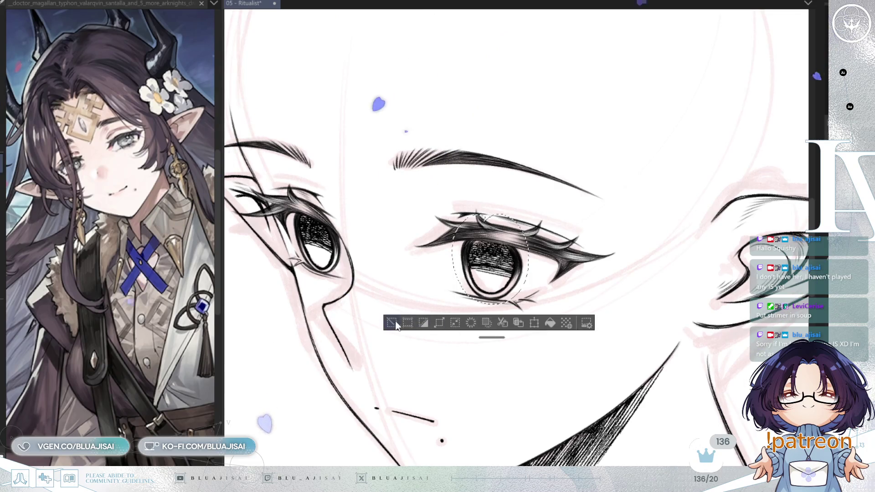
{"action": "key", "text": "ctrl+d"}
{"action": "scroll", "coordinate": [458, 329], "scroll_direction": "up", "scroll_amount": 5}
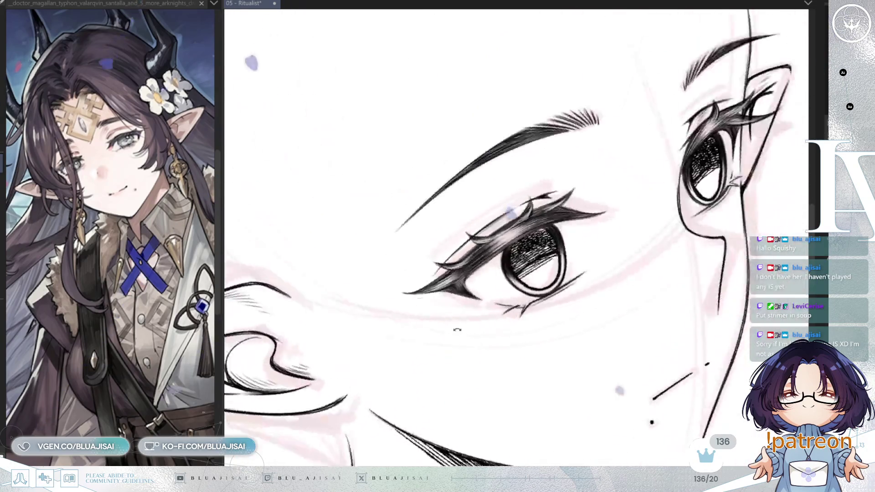
{"action": "scroll", "coordinate": [477, 251], "scroll_direction": "up", "scroll_amount": 2}
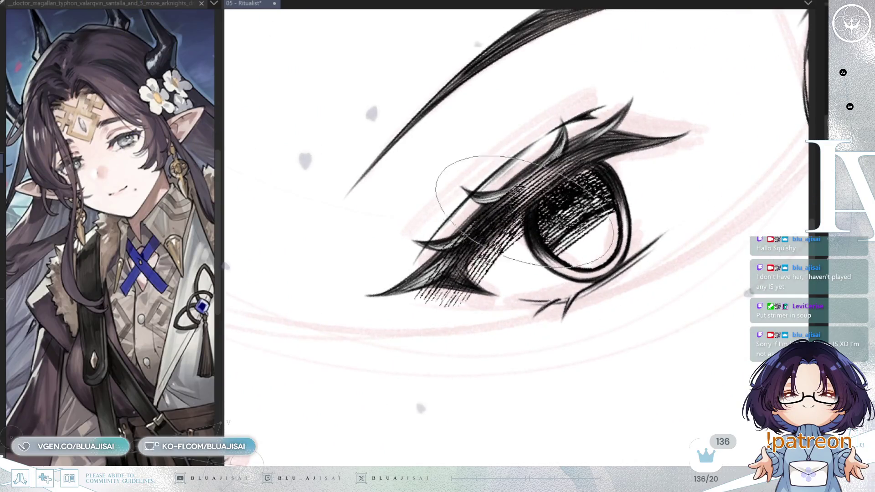
{"action": "key", "text": "]"}
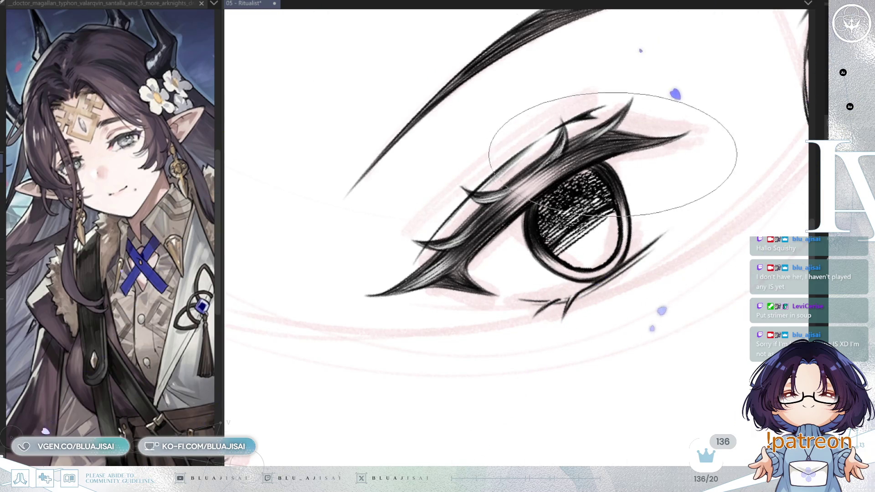
{"action": "scroll", "coordinate": [658, 316], "scroll_direction": "down", "scroll_amount": 3}
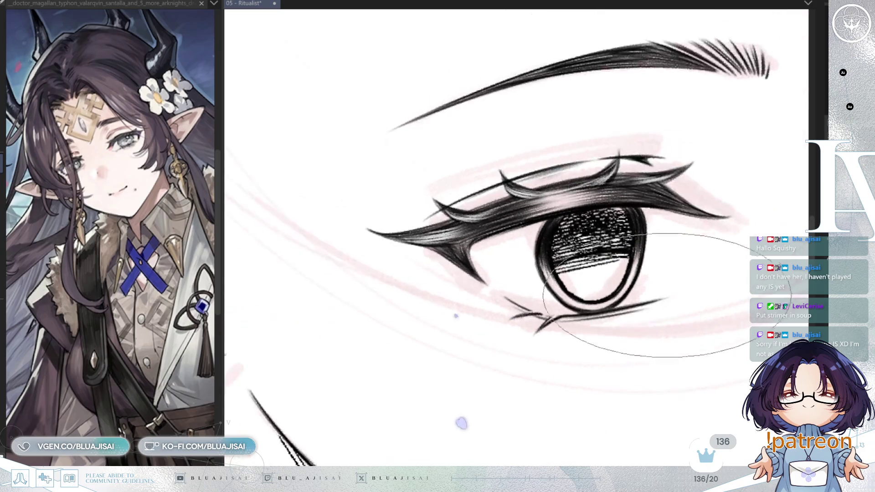
{"action": "mouse_move", "coordinate": [658, 316]}
{"action": "left_mouse_down"}
{"action": "mouse_move", "coordinate": [679, 258]}
{"action": "mouse_move", "coordinate": [664, 295]}
{"action": "left_mouse_up"}
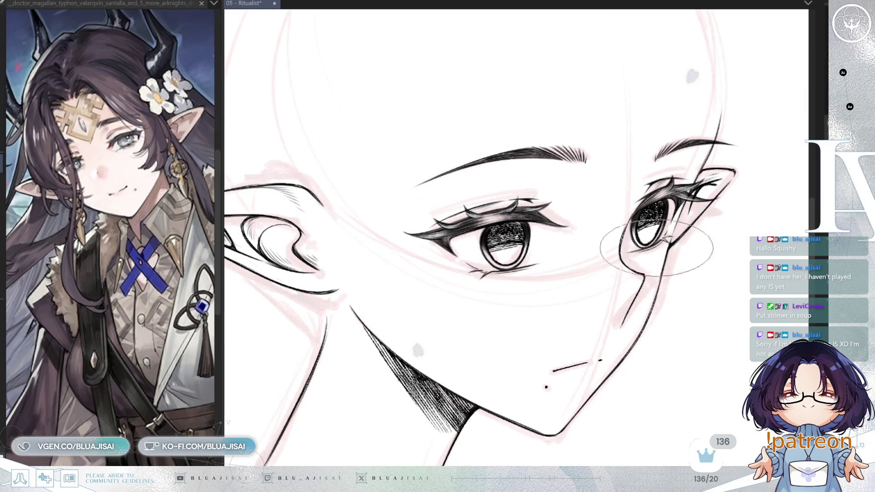
{"action": "scroll", "coordinate": [667, 246], "scroll_direction": "up", "scroll_amount": 3}
{"action": "key", "text": "h"}
{"action": "mouse_move", "coordinate": [456, 305]}
{"action": "left_mouse_down"}
{"action": "mouse_move", "coordinate": [476, 273]}
{"action": "mouse_move", "coordinate": [511, 276]}
{"action": "left_mouse_up"}
Ink a dark vertical slit pupil into the farther eye and the nearer eye.
{"action": "scroll", "coordinate": [401, 108], "scroll_direction": "up", "scroll_amount": 2}
{"action": "mouse_move", "coordinate": [406, 250]}
{"action": "left_mouse_down"}
{"action": "mouse_move", "coordinate": [415, 251]}
{"action": "mouse_move", "coordinate": [408, 242]}
{"action": "left_mouse_up"}
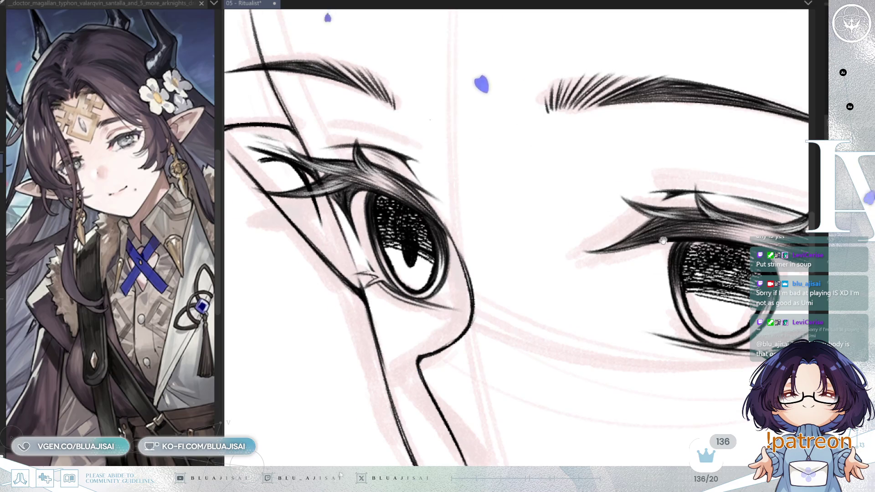
{"action": "left_click_drag", "start_coordinate": [668, 245], "coordinate": [538, 200]}
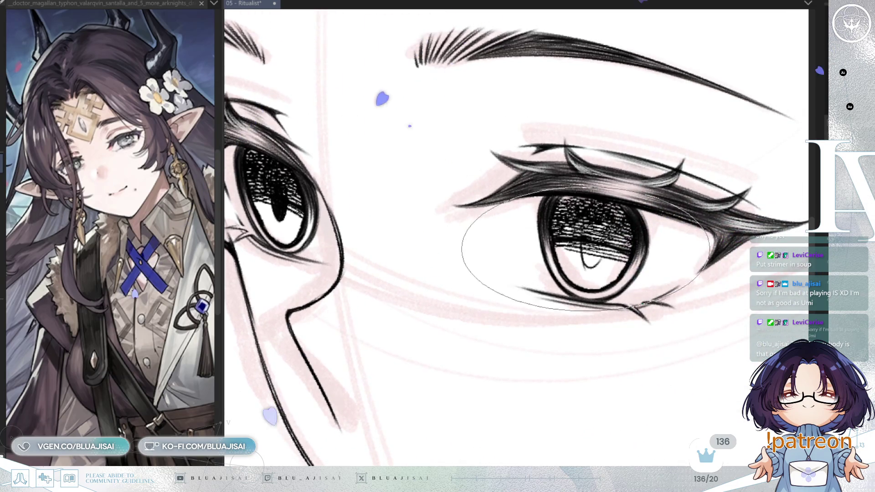
{"action": "left_click_drag", "start_coordinate": [588, 263], "coordinate": [588, 228]}
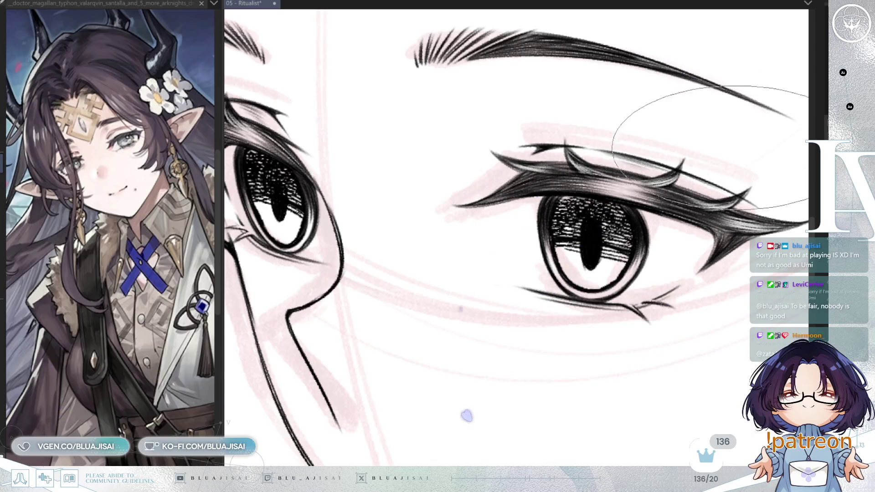
Check both eyes in the mirrored view, then save the artwork.
{"action": "left_click_drag", "start_coordinate": [711, 145], "coordinate": [702, 157]}
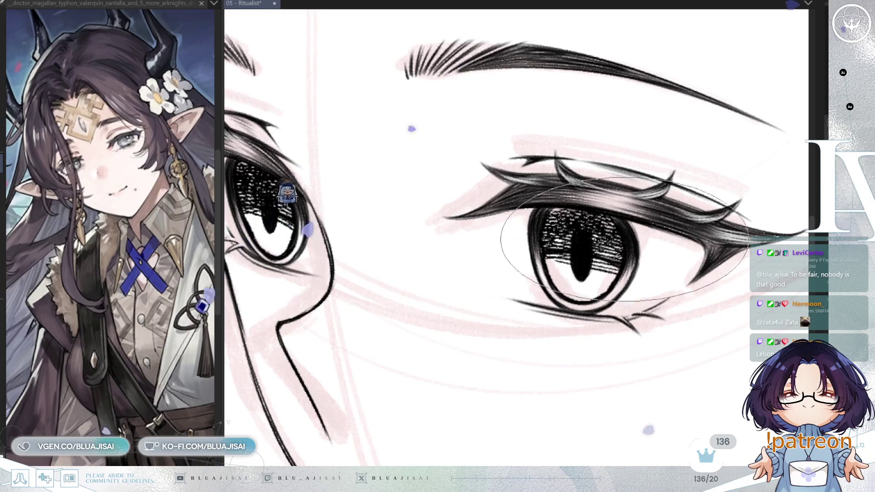
{"action": "scroll", "coordinate": [628, 231], "scroll_direction": "down", "scroll_amount": 2}
{"action": "key", "text": "h"}
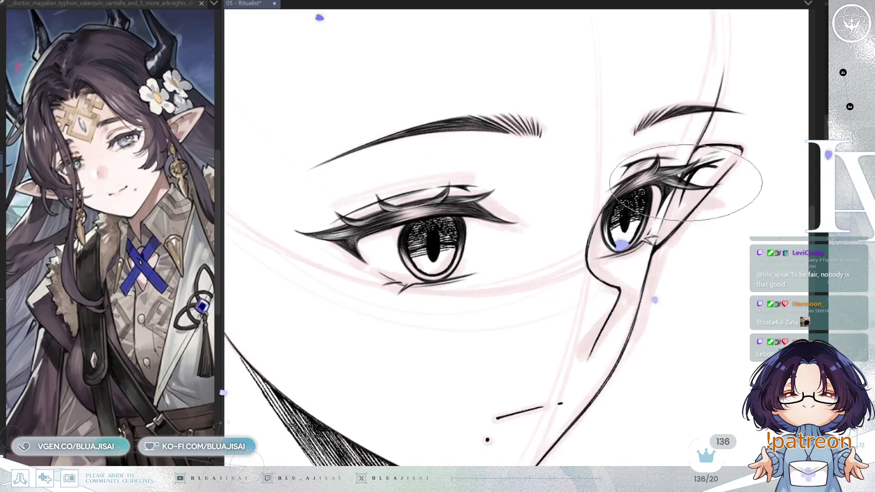
{"action": "scroll", "coordinate": [683, 219], "scroll_direction": "up", "scroll_amount": 1}
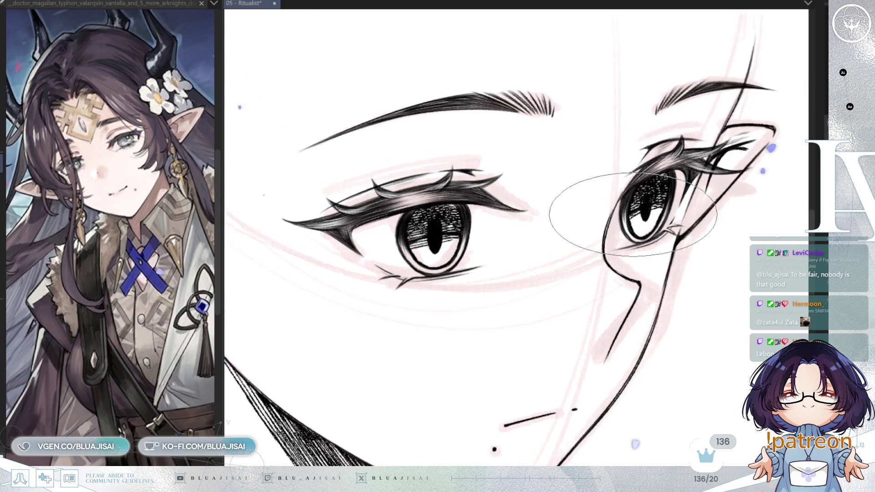
{"action": "scroll", "coordinate": [666, 205], "scroll_direction": "up", "scroll_amount": 1}
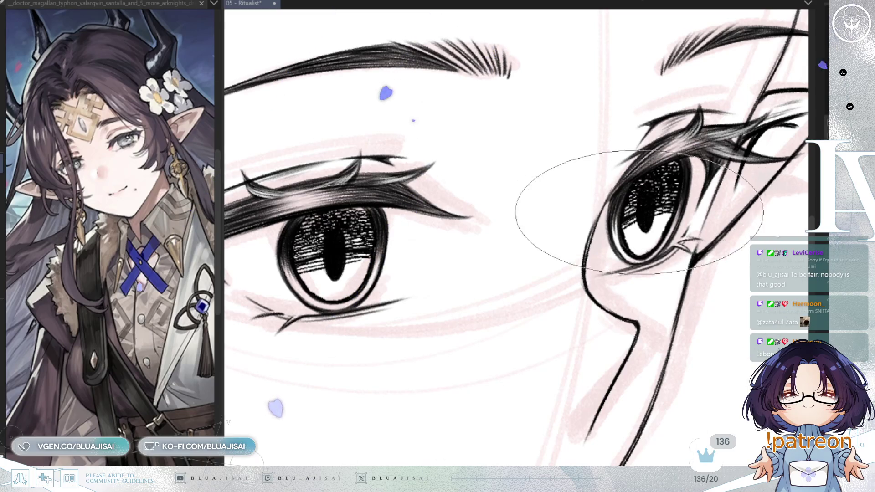
{"action": "scroll", "coordinate": [647, 237], "scroll_direction": "down", "scroll_amount": 3}
{"action": "scroll", "coordinate": [650, 362], "scroll_direction": "down", "scroll_amount": 2}
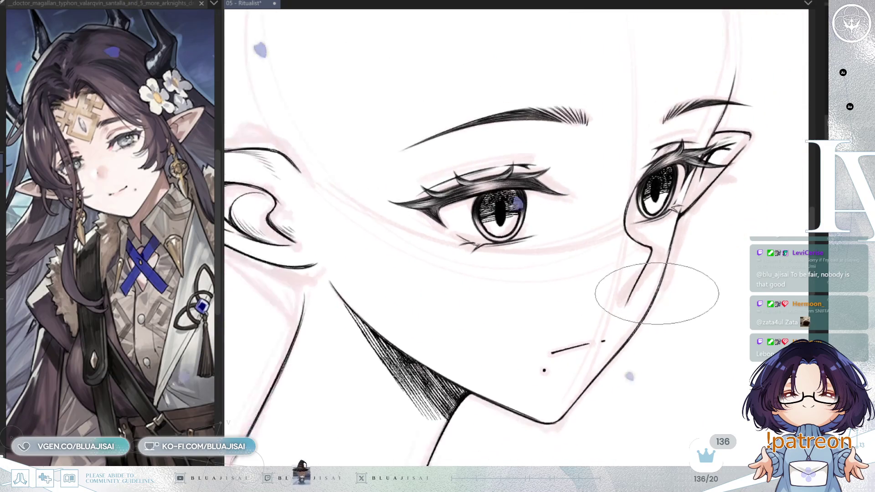
{"action": "key", "text": "ctrl+s"}
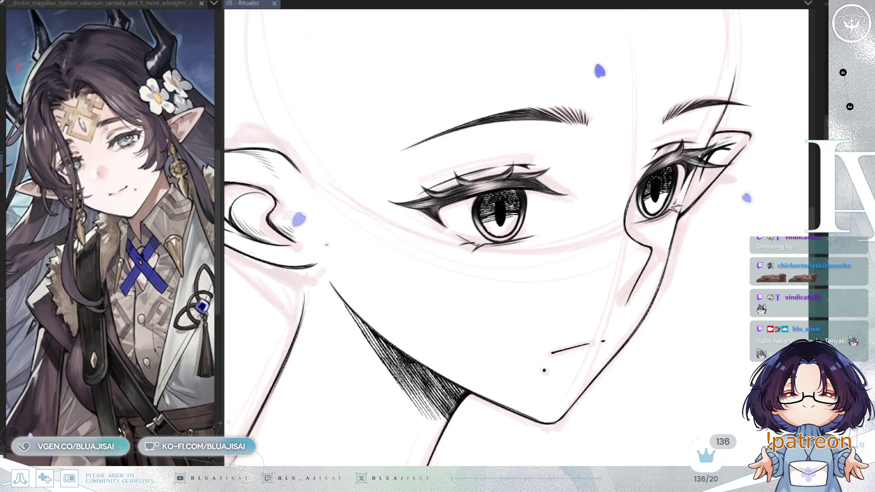
Touch up the farther eye's iris with the pen after flipping the view back.
{"action": "scroll", "coordinate": [666, 233], "scroll_direction": "up", "scroll_amount": 2}
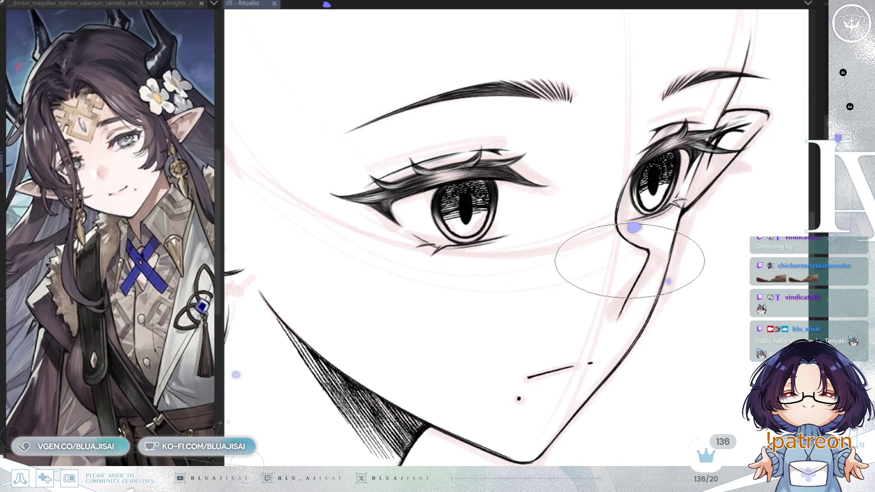
{"action": "key", "text": "h"}
{"action": "scroll", "coordinate": [357, 114], "scroll_direction": "up", "scroll_amount": 2}
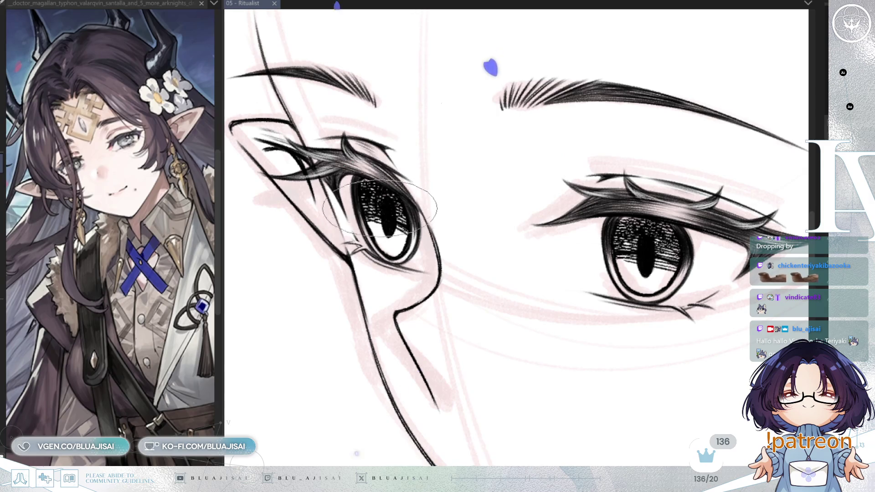
{"action": "left_click_drag", "start_coordinate": [381, 201], "coordinate": [383, 222]}
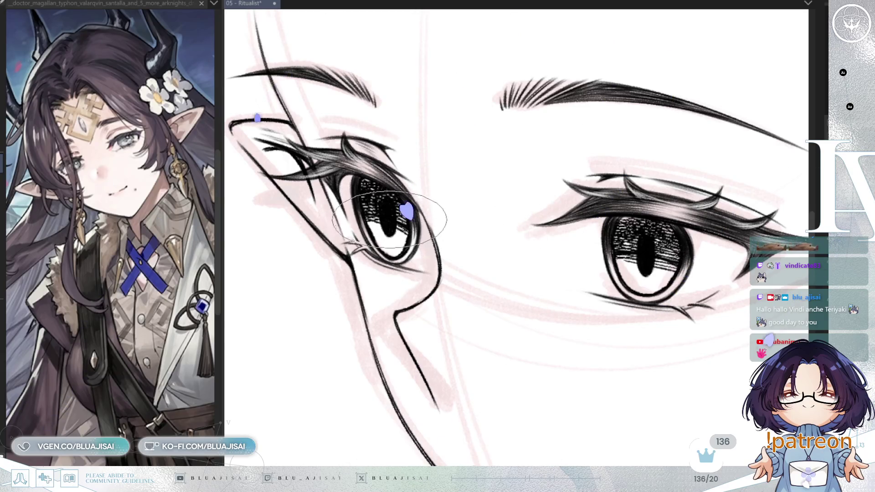
Rotate, pan and zoom the view to review the whole face and the pointed ear.
{"action": "scroll", "coordinate": [648, 210], "scroll_direction": "down", "scroll_amount": 1}
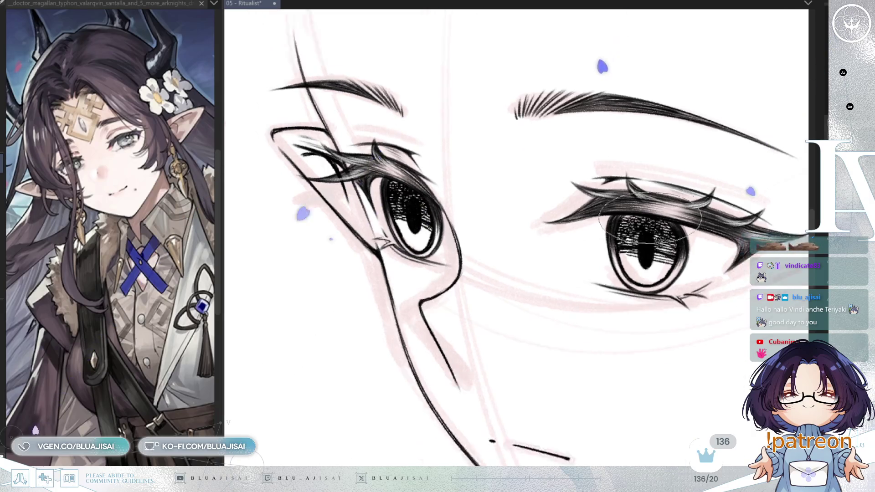
{"action": "scroll", "coordinate": [648, 209], "scroll_direction": "down", "scroll_amount": 2}
{"action": "key", "text": "Delete"}
{"action": "key", "text": "Delete"}
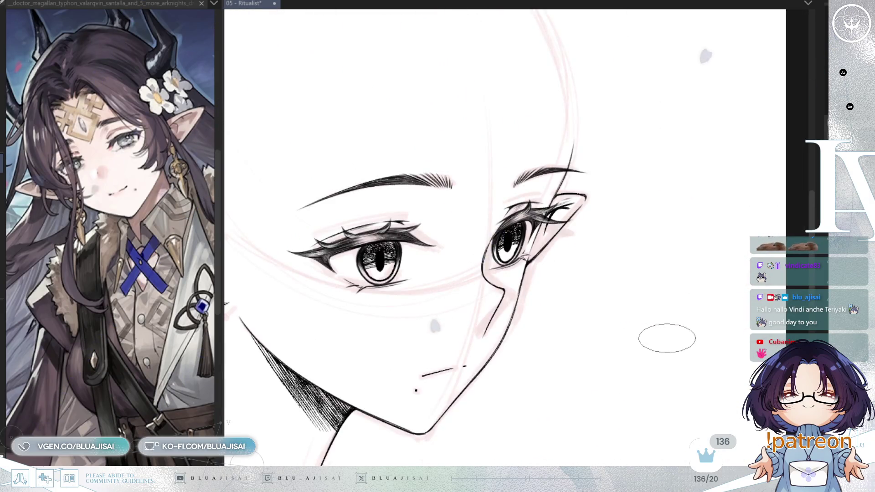
{"action": "left_click_drag", "start_coordinate": [571, 333], "coordinate": [654, 319]}
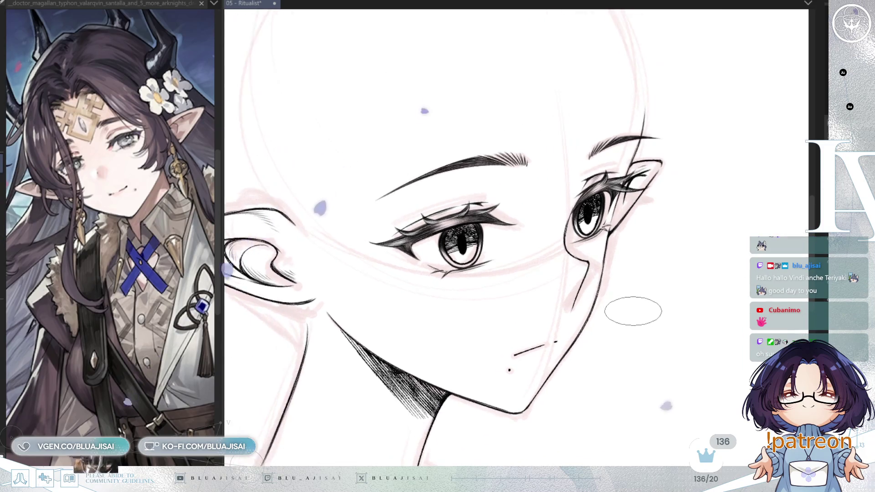
{"action": "scroll", "coordinate": [633, 312], "scroll_direction": "down", "scroll_amount": 1}
{"action": "scroll", "coordinate": [629, 315], "scroll_direction": "down", "scroll_amount": 1}
{"action": "key", "text": "minus"}
{"action": "scroll", "coordinate": [625, 318], "scroll_direction": "up", "scroll_amount": 1}
{"action": "scroll", "coordinate": [621, 317], "scroll_direction": "up", "scroll_amount": 1}
{"action": "scroll", "coordinate": [606, 274], "scroll_direction": "up", "scroll_amount": 1}
{"action": "scroll", "coordinate": [588, 218], "scroll_direction": "up", "scroll_amount": 1}
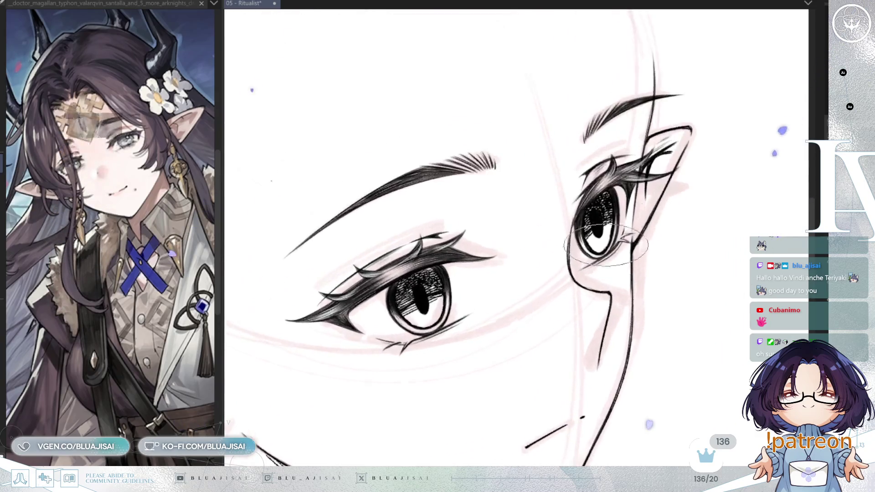
{"action": "scroll", "coordinate": [588, 201], "scroll_direction": "up", "scroll_amount": 1}
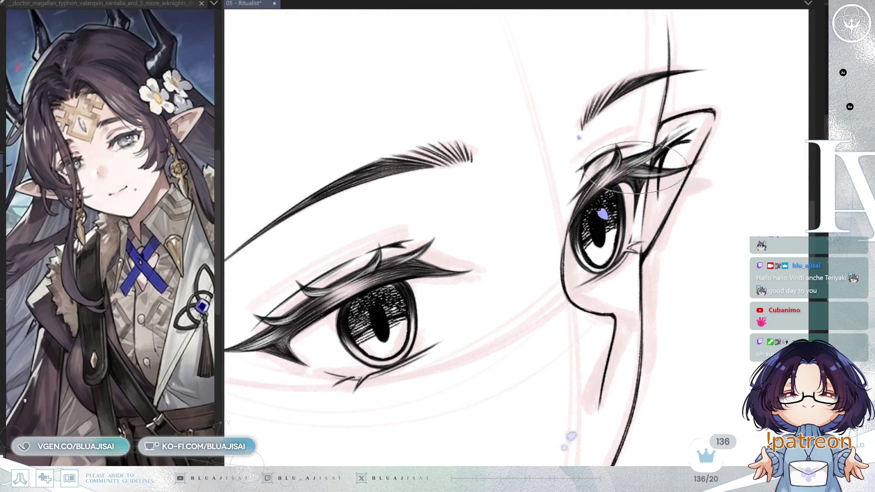
{"action": "scroll", "coordinate": [557, 251], "scroll_direction": "up", "scroll_amount": 1}
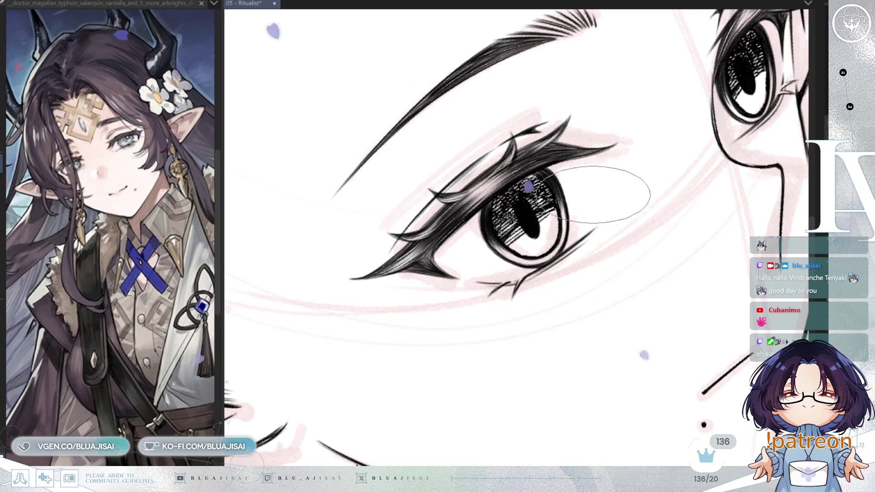
{"action": "scroll", "coordinate": [606, 281], "scroll_direction": "down", "scroll_amount": 2}
{"action": "scroll", "coordinate": [634, 305], "scroll_direction": "down", "scroll_amount": 2}
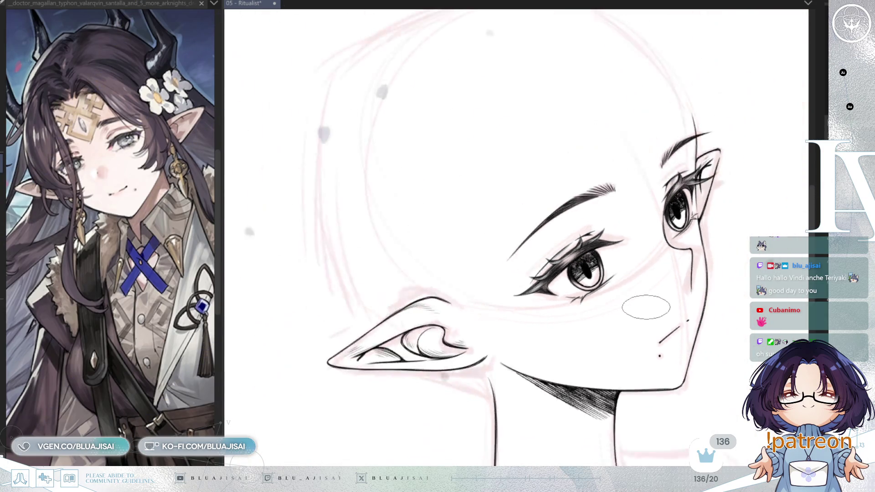
{"action": "scroll", "coordinate": [665, 319], "scroll_direction": "up", "scroll_amount": 1}
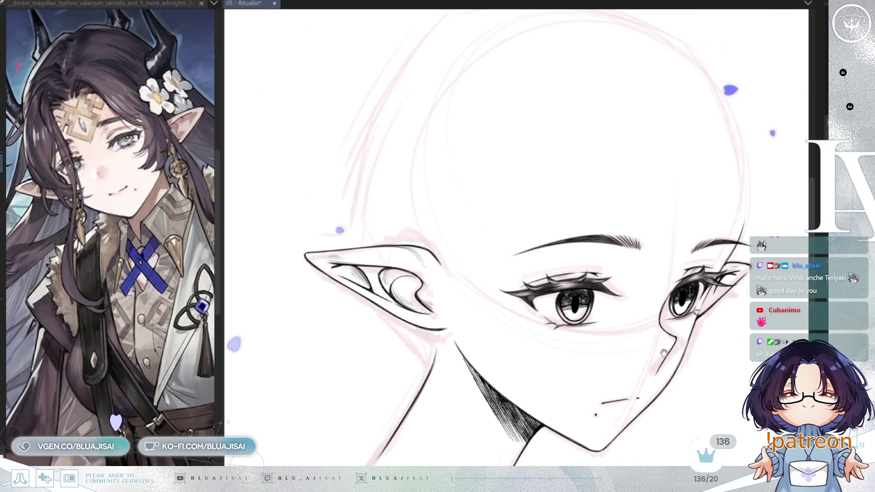
{"action": "scroll", "coordinate": [670, 324], "scroll_direction": "up", "scroll_amount": 1}
{"action": "scroll", "coordinate": [693, 301], "scroll_direction": "up", "scroll_amount": 2}
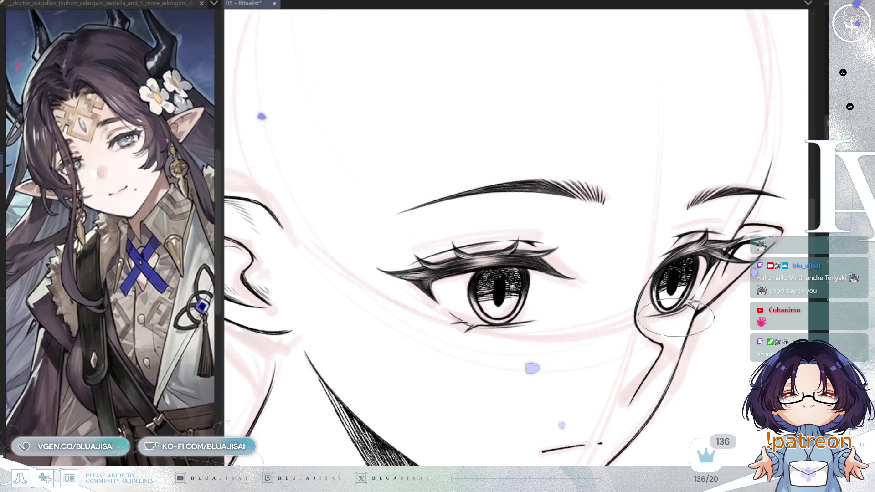
{"action": "scroll", "coordinate": [674, 317], "scroll_direction": "down", "scroll_amount": 2}
{"action": "scroll", "coordinate": [675, 309], "scroll_direction": "up", "scroll_amount": 1}
{"action": "scroll", "coordinate": [673, 314], "scroll_direction": "up", "scroll_amount": 2}
{"action": "scroll", "coordinate": [676, 264], "scroll_direction": "up", "scroll_amount": 2}
{"action": "scroll", "coordinate": [638, 273], "scroll_direction": "up", "scroll_amount": 1}
{"action": "scroll", "coordinate": [560, 236], "scroll_direction": "up", "scroll_amount": 1}
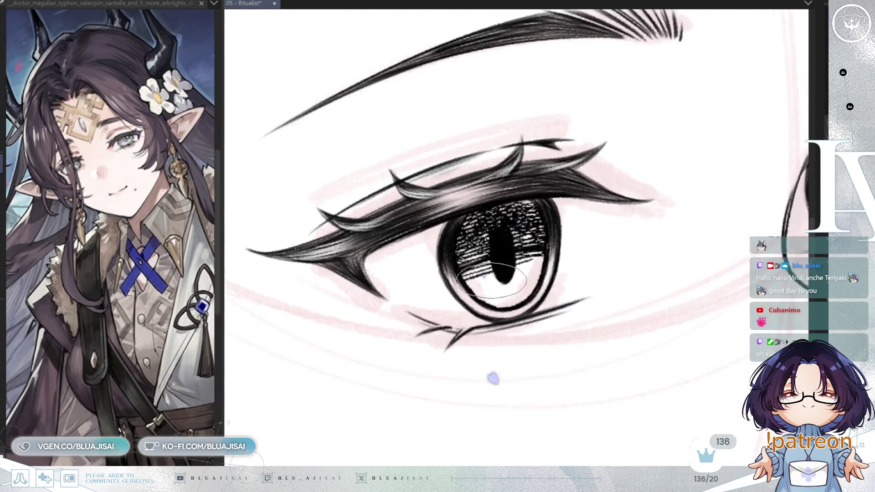
Lighten the lower iris below the pupil, add small hatch marks beside it, and save.
{"action": "scroll", "coordinate": [481, 273], "scroll_direction": "up", "scroll_amount": 1}
{"action": "left_click_drag", "start_coordinate": [474, 287], "coordinate": [510, 302]}
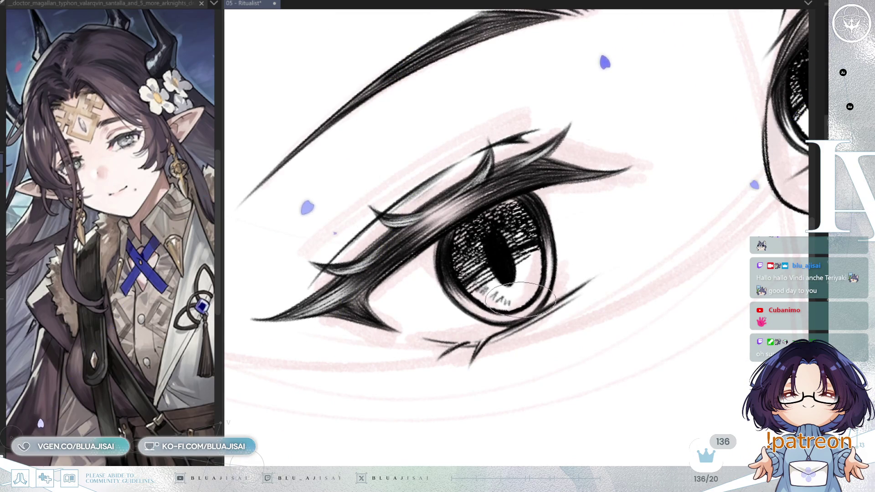
{"action": "left_click_drag", "start_coordinate": [524, 260], "coordinate": [531, 273]}
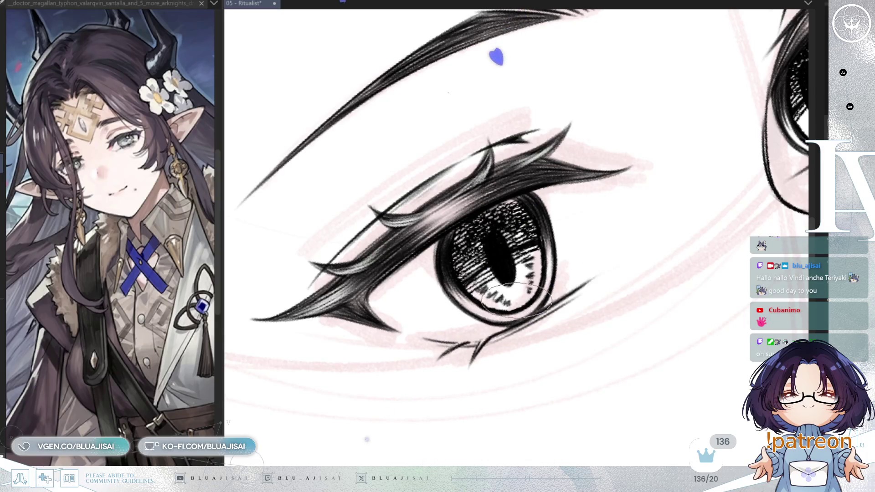
{"action": "scroll", "coordinate": [656, 274], "scroll_direction": "down", "scroll_amount": 1}
{"action": "key", "text": "ctrl+s"}
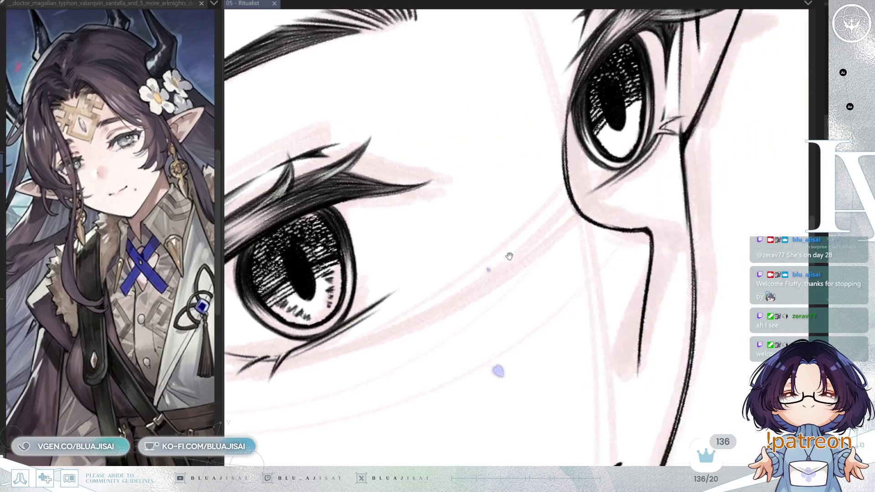
{"action": "left_click_drag", "start_coordinate": [648, 86], "coordinate": [391, 244]}
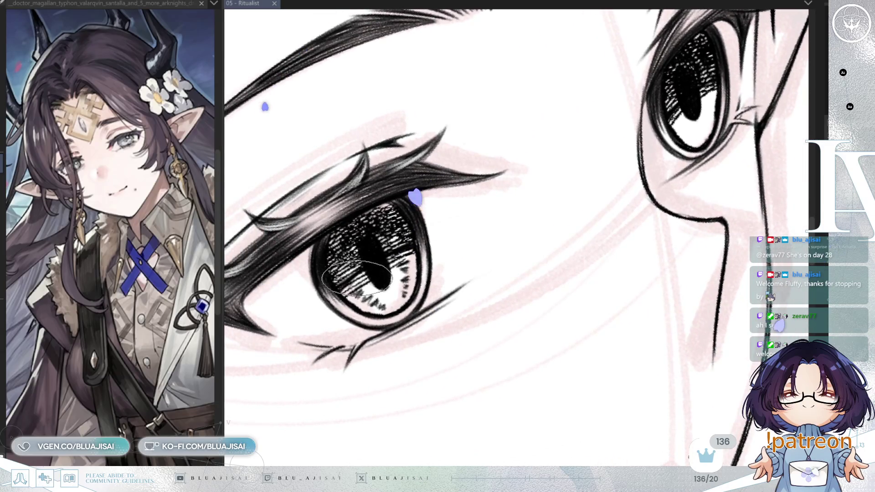
Add small strokes to the near eye's pupil and pan to bring both eyes into view.
{"action": "left_click_drag", "start_coordinate": [356, 283], "coordinate": [404, 256]}
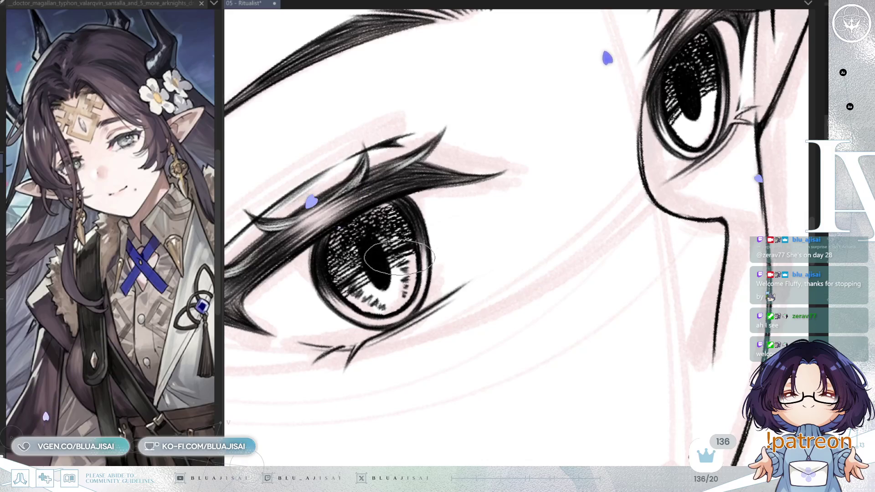
{"action": "left_click_drag", "start_coordinate": [567, 195], "coordinate": [491, 243]}
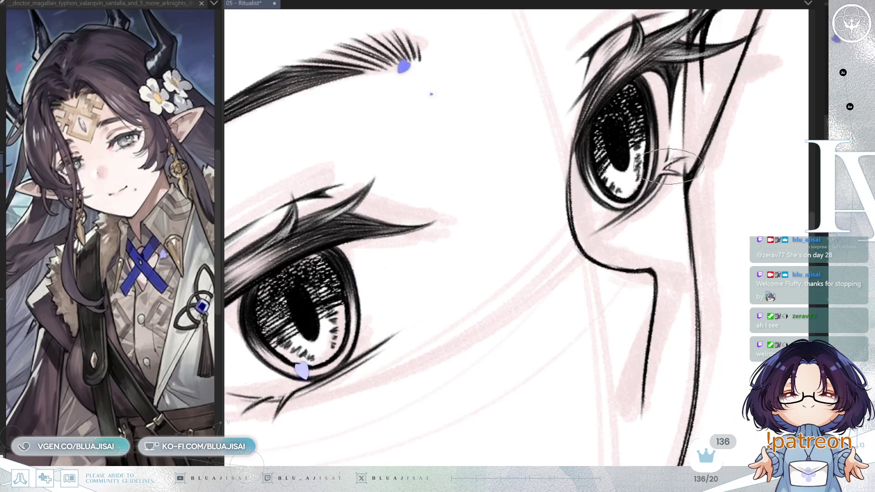
Zoom out, mirror and tilt the view to check the face, then save the drawing.
{"action": "scroll", "coordinate": [670, 167], "scroll_direction": "down", "scroll_amount": 1}
{"action": "scroll", "coordinate": [670, 167], "scroll_direction": "down", "scroll_amount": 1}
{"action": "scroll", "coordinate": [670, 167], "scroll_direction": "down", "scroll_amount": 1}
{"action": "scroll", "coordinate": [670, 167], "scroll_direction": "down", "scroll_amount": 2}
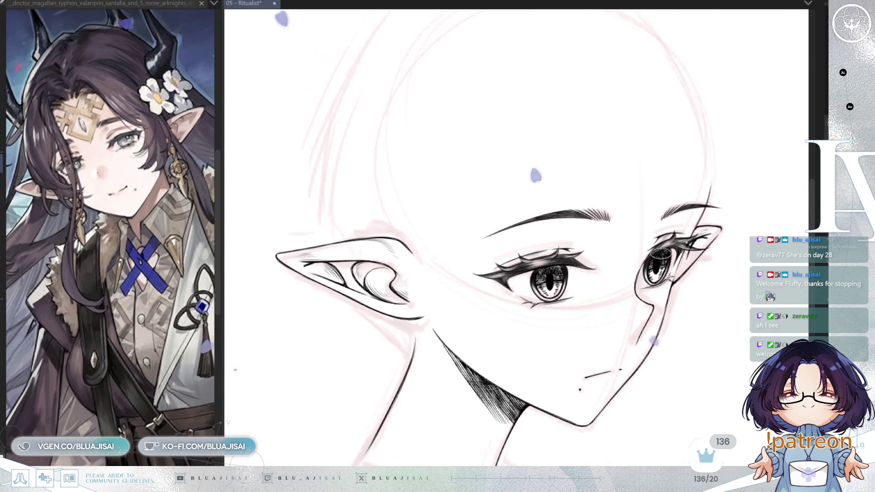
{"action": "key", "text": "h"}
{"action": "key", "text": "asciicircum"}
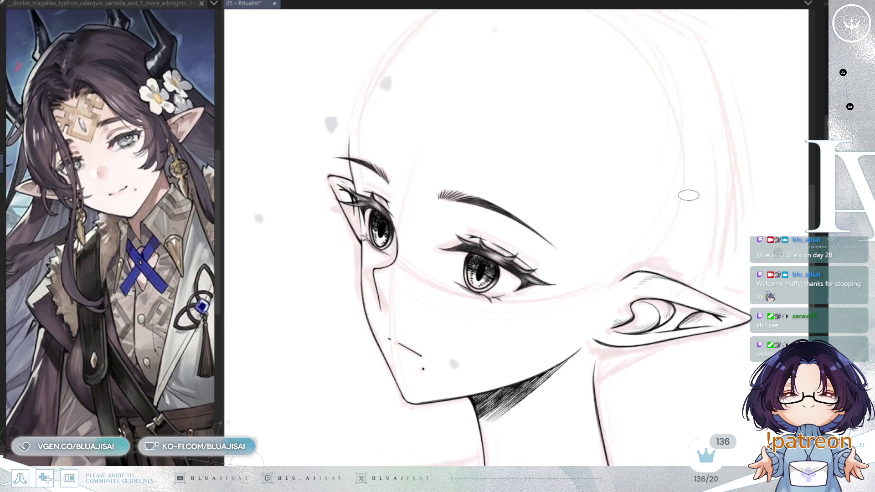
{"action": "key", "text": "ctrl+s"}
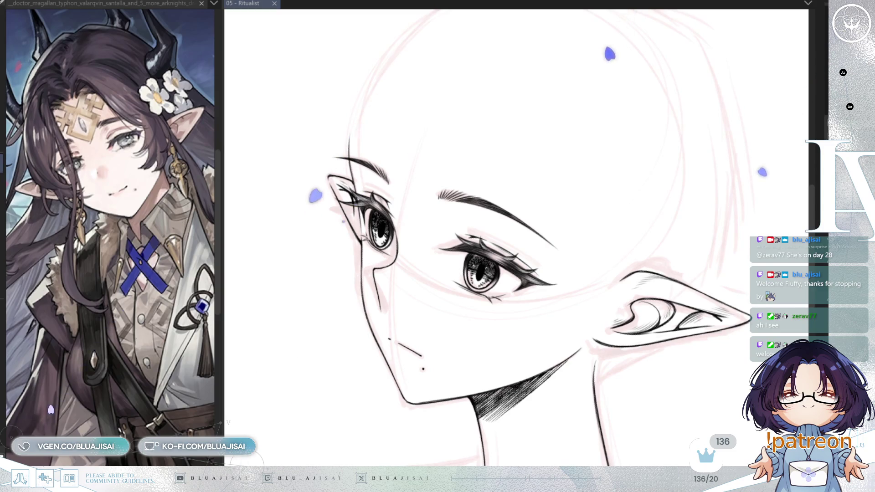
Flip the view back, centre the eyes, and hide then show the irises to check eye shapes.
{"action": "scroll", "coordinate": [794, 255], "scroll_direction": "down", "scroll_amount": 2}
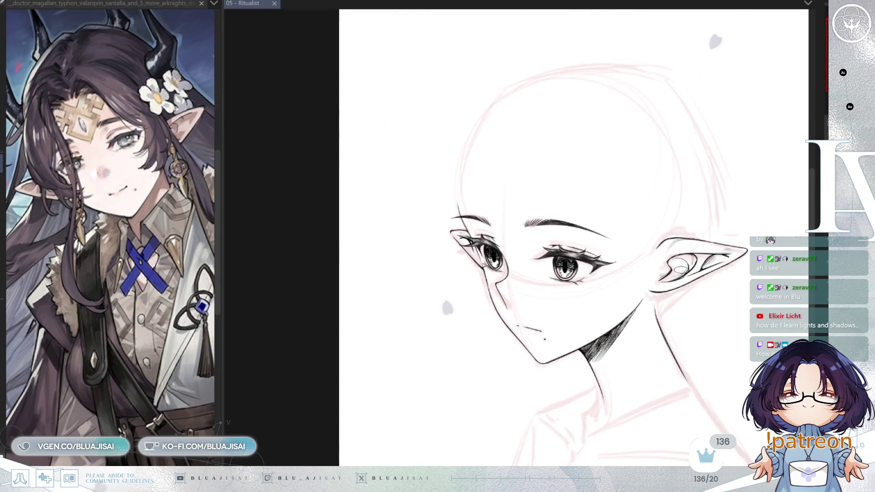
{"action": "key", "text": "h"}
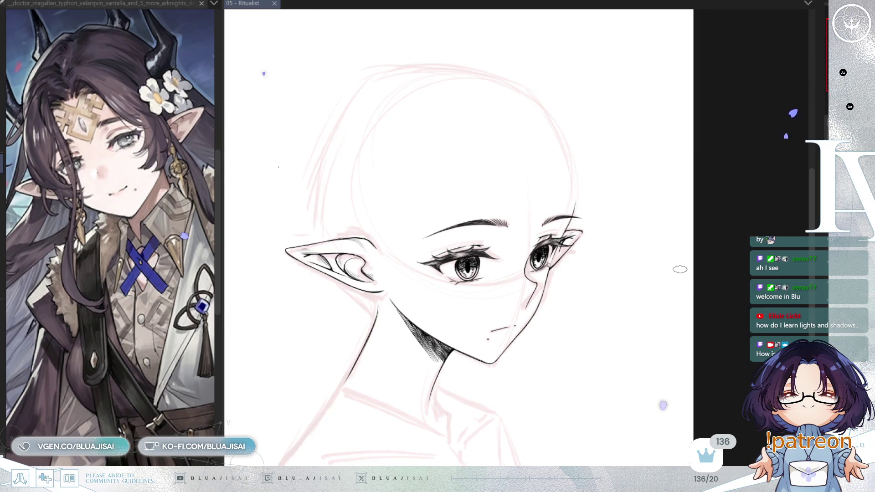
{"action": "scroll", "coordinate": [552, 266], "scroll_direction": "up", "scroll_amount": 2}
{"action": "scroll", "coordinate": [552, 266], "scroll_direction": "up", "scroll_amount": 2}
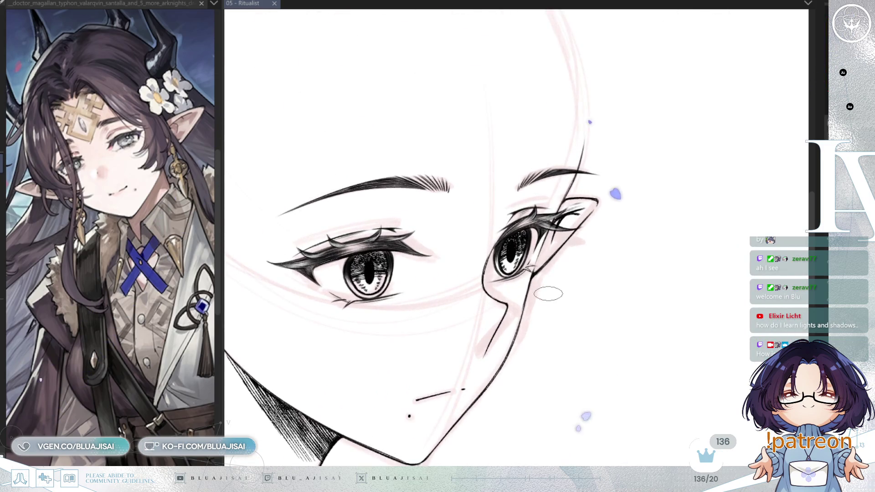
{"action": "left_click_drag", "start_coordinate": [545, 314], "coordinate": [567, 308]}
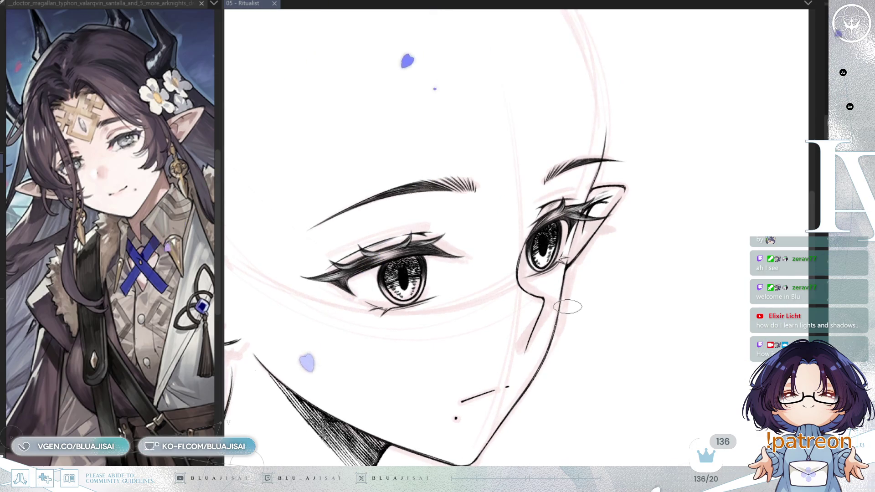
{"action": "mouse_move", "coordinate": [567, 309]}
{"action": "left_mouse_down"}
{"action": "mouse_move", "coordinate": [616, 294]}
{"action": "mouse_move", "coordinate": [628, 313]}
{"action": "left_mouse_up"}
{"action": "key", "text": "ctrl+z"}
{"action": "key", "text": "ctrl+shift+z"}
{"action": "key", "text": "ctrl+z"}
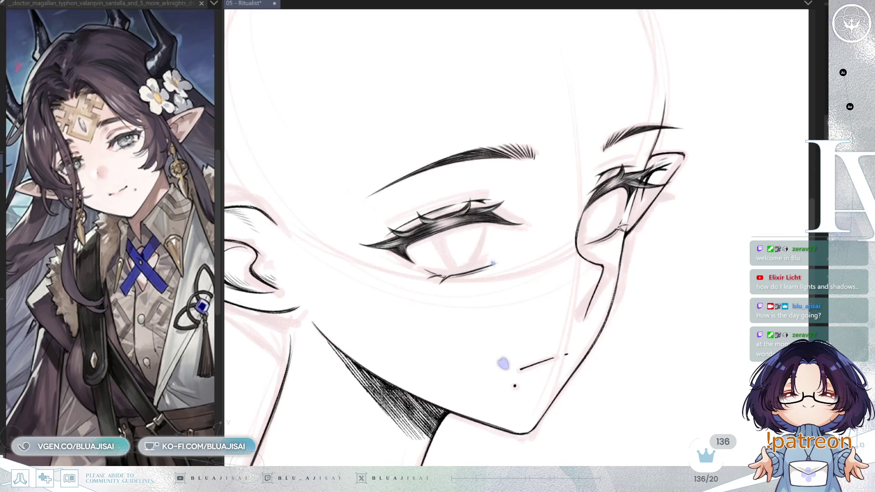
{"action": "key", "text": "ctrl+y"}
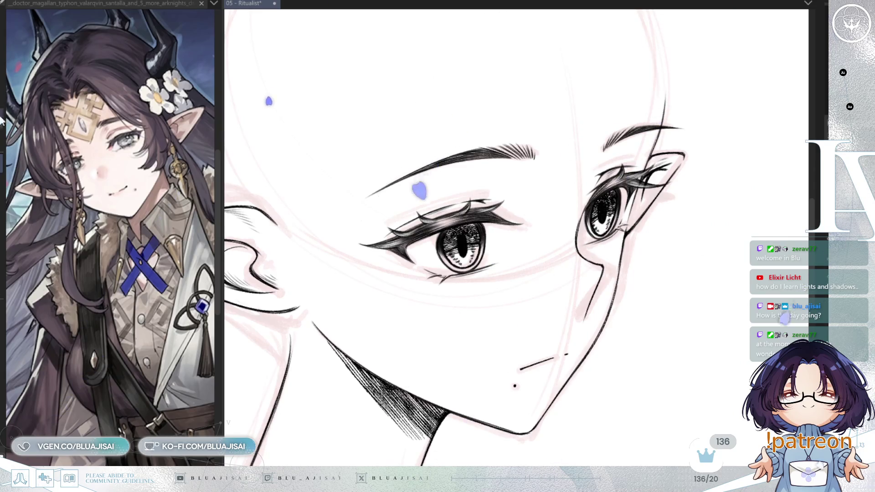
Skew the far-side eye's lower edge down-right and top edge slightly left, then deselect.
{"action": "key", "text": "h"}
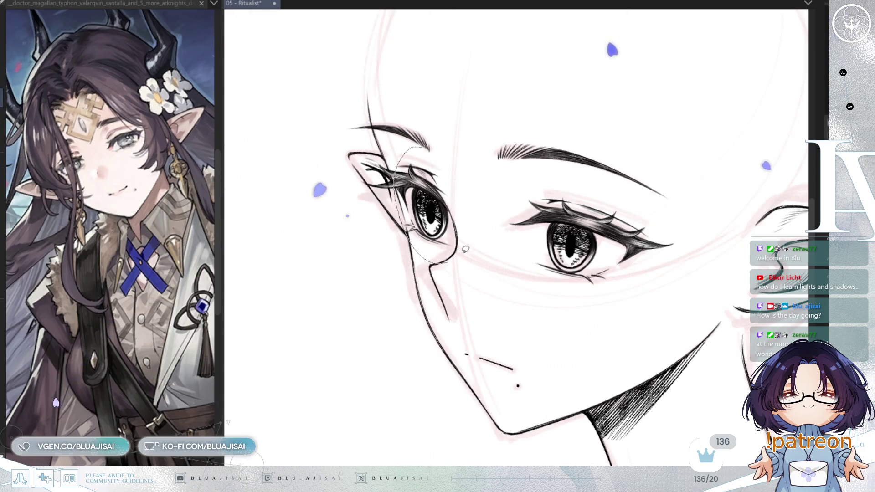
{"action": "left_click_drag", "start_coordinate": [476, 149], "coordinate": [473, 138]}
{"action": "key", "text": "ctrl+t"}
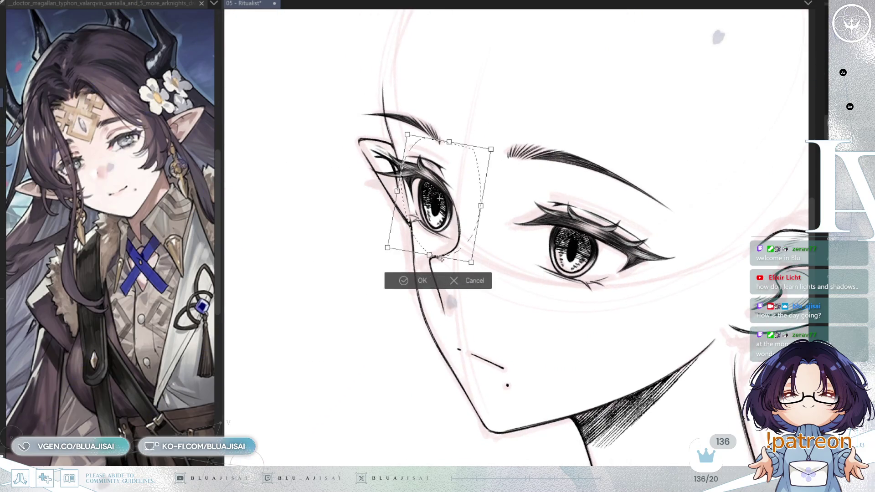
{"action": "left_click_drag", "start_coordinate": [431, 257], "coordinate": [436, 261]}
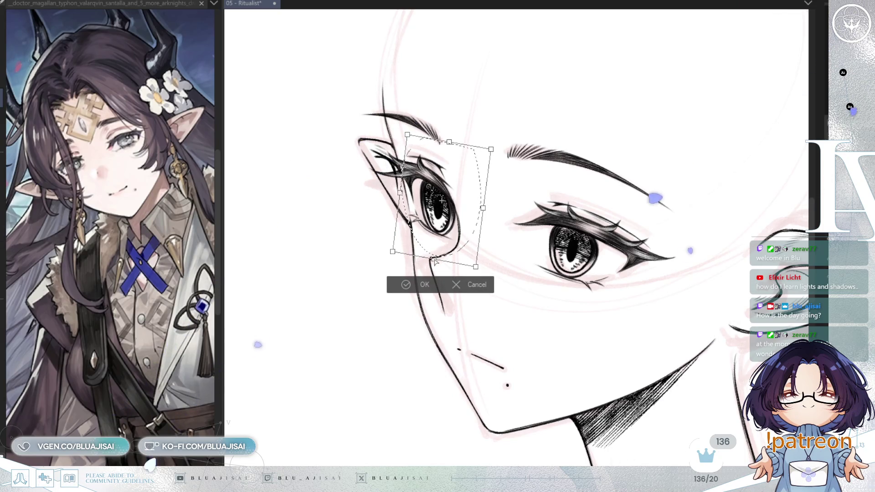
{"action": "left_click_drag", "start_coordinate": [434, 259], "coordinate": [437, 262]}
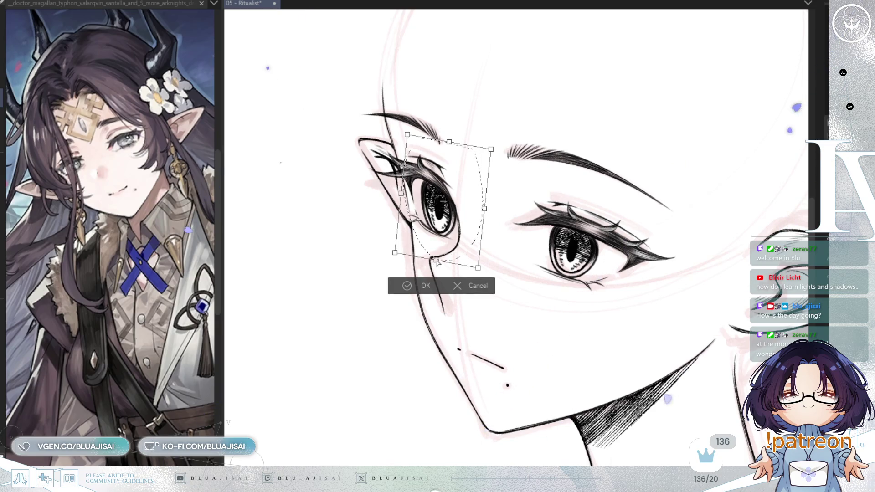
{"action": "left_click_drag", "start_coordinate": [449, 144], "coordinate": [448, 144]}
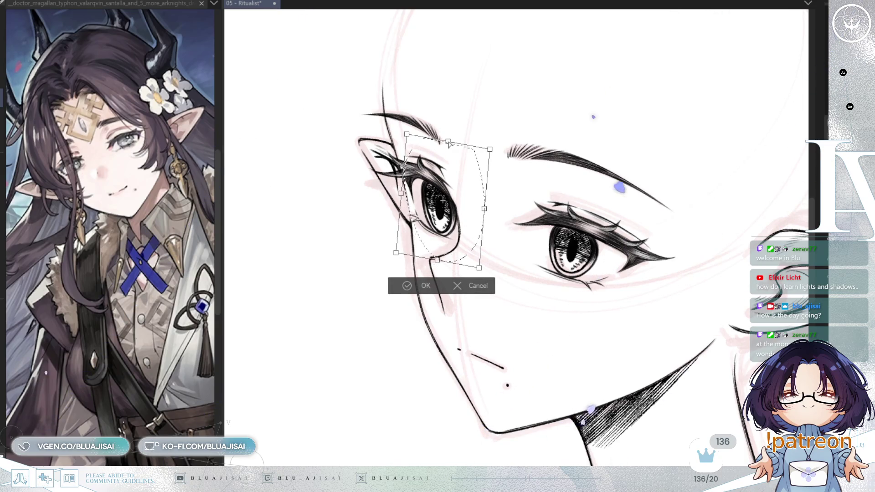
{"action": "left_click", "coordinate": [416, 292]}
{"action": "key", "text": "h"}
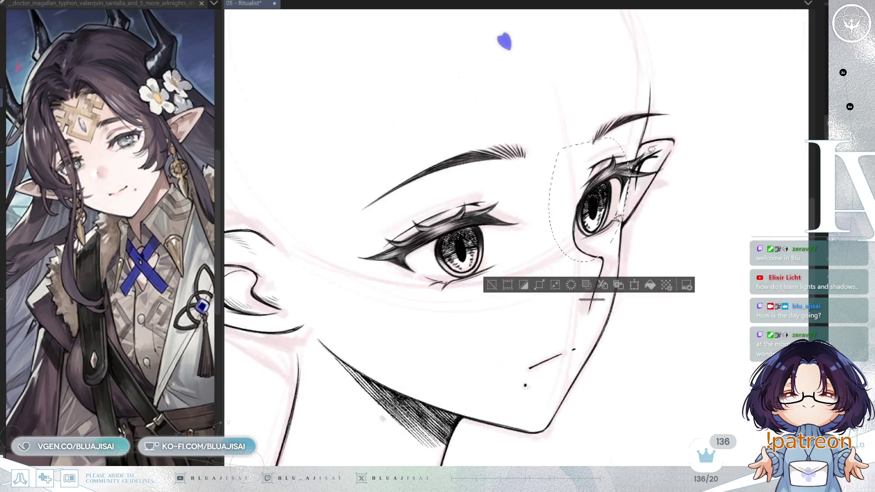
{"action": "key", "text": "ctrl+d"}
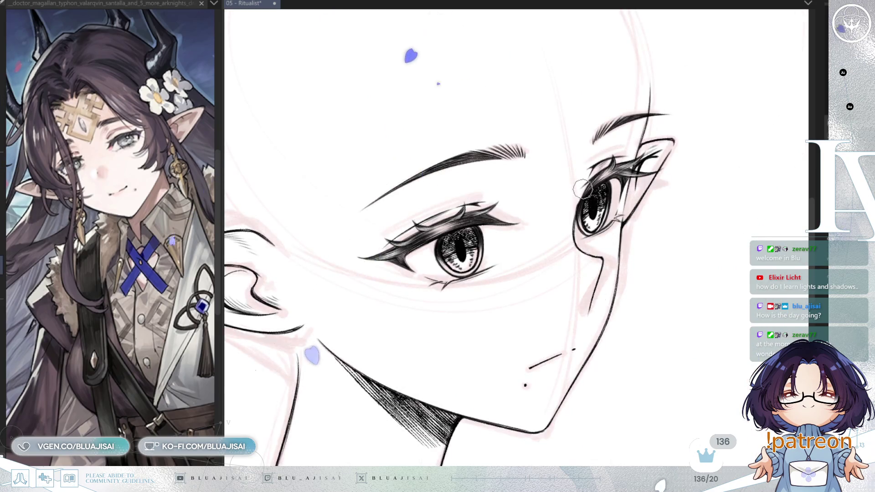
{"action": "scroll", "coordinate": [578, 197], "scroll_direction": "up", "scroll_amount": 1}
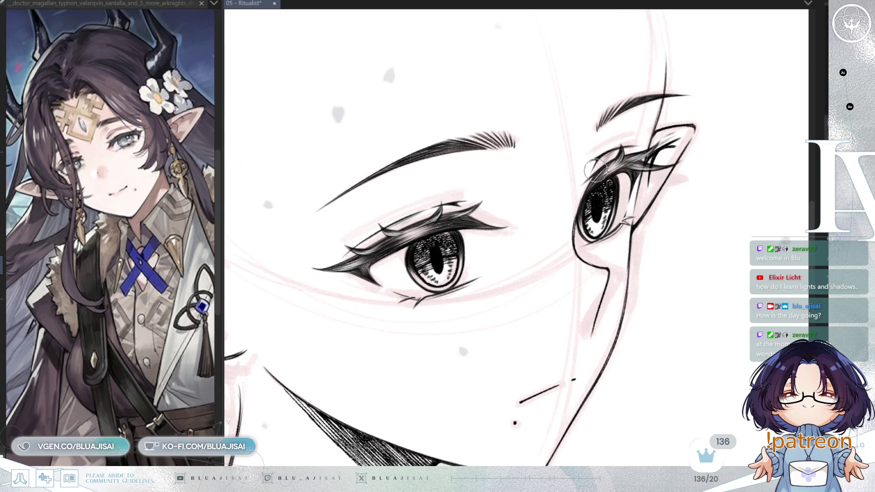
{"action": "scroll", "coordinate": [595, 169], "scroll_direction": "up", "scroll_amount": 2}
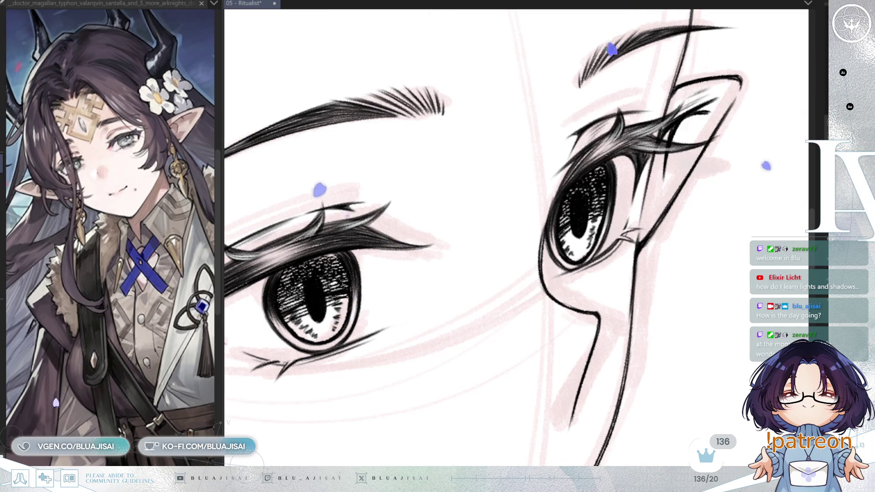
{"action": "key", "text": "bracketright"}
{"action": "key", "text": "bracketright"}
{"action": "key", "text": "bracketright"}
{"action": "key", "text": "bracketright"}
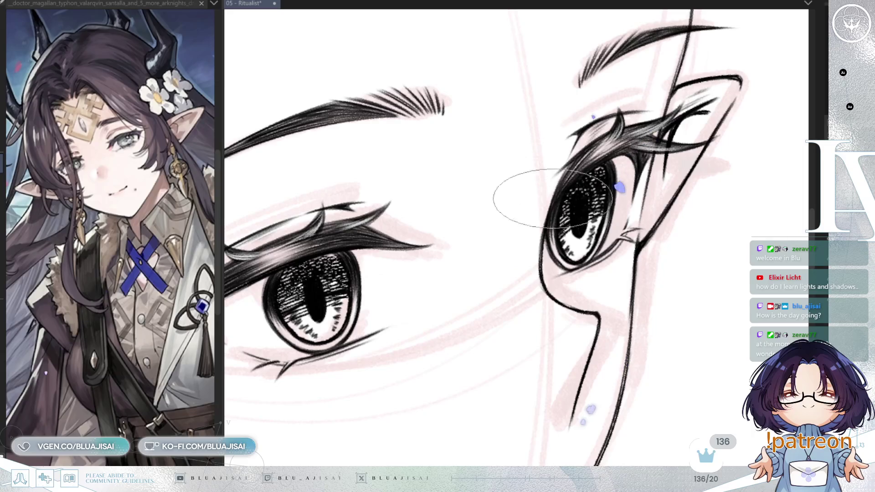
{"action": "scroll", "coordinate": [540, 249], "scroll_direction": "down", "scroll_amount": 3}
{"action": "scroll", "coordinate": [704, 196], "scroll_direction": "down", "scroll_amount": 2}
{"action": "key", "text": "h"}
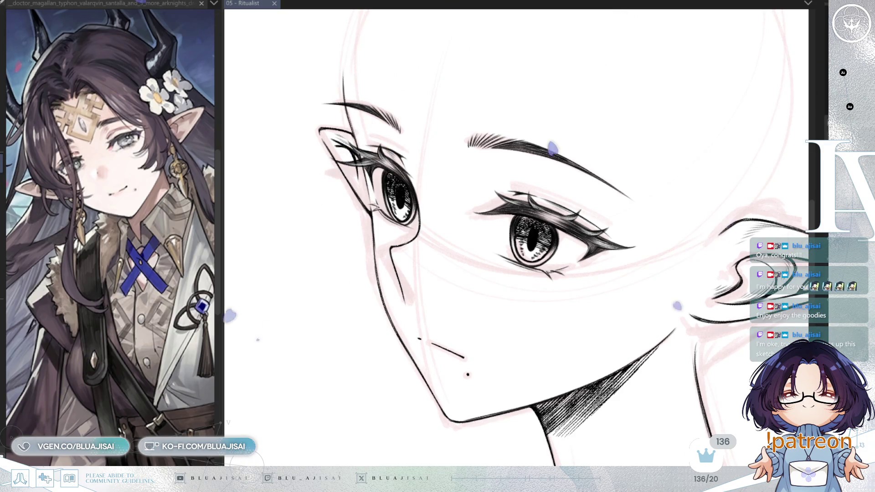
Compare the eye shapes with the irises hidden and shown, and rotate the view to reduce the tilt.
{"action": "key", "text": "h"}
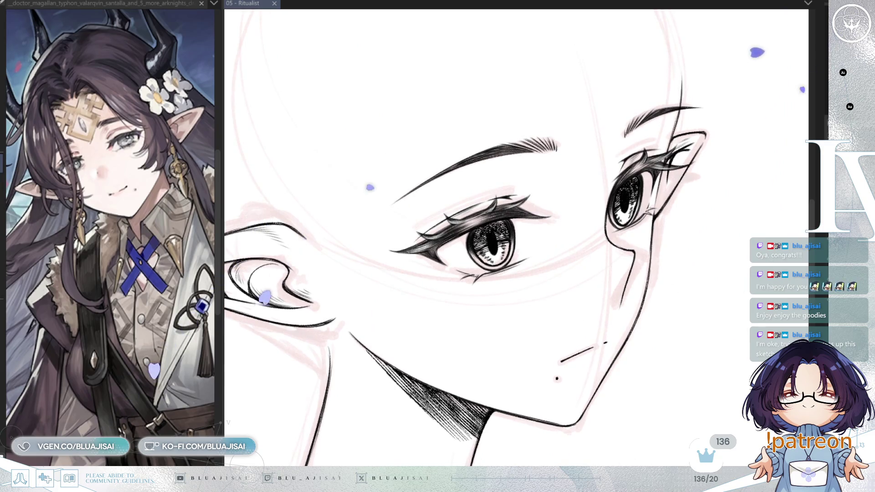
{"action": "key", "text": "Delete"}
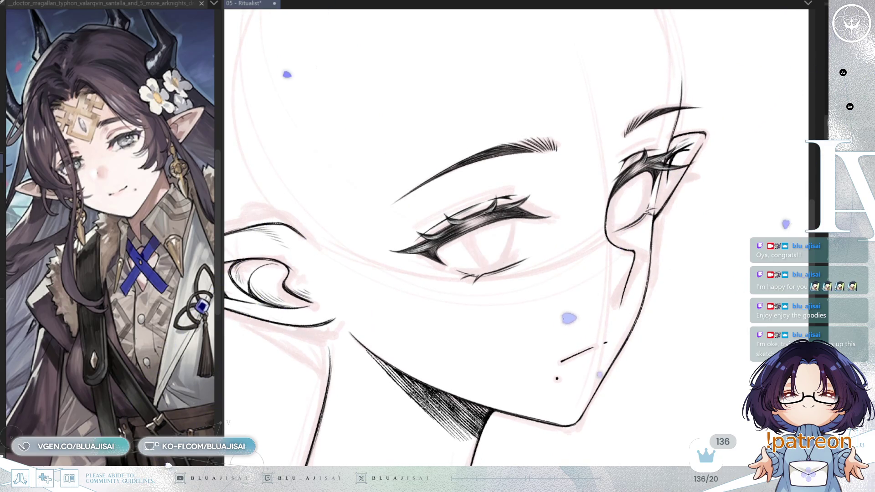
{"action": "key", "text": "ctrl+z"}
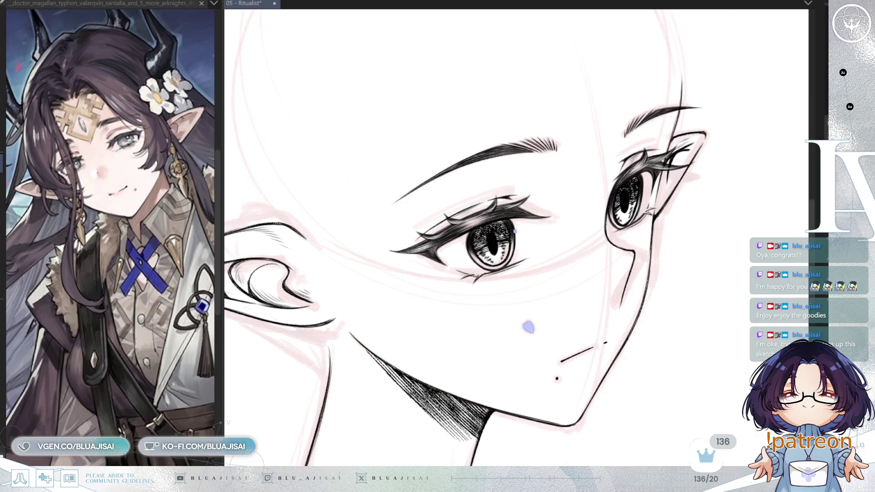
{"action": "key", "text": "asciicircum"}
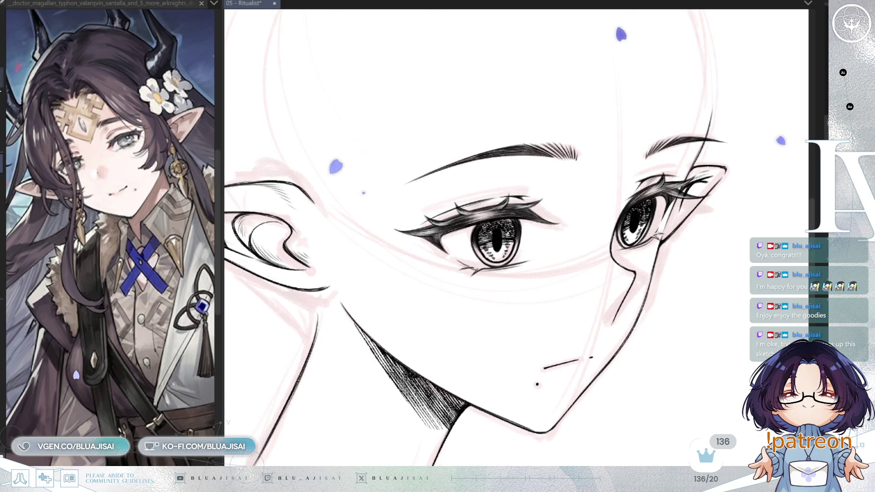
{"action": "scroll", "coordinate": [568, 206], "scroll_direction": "up", "scroll_amount": 2}
{"action": "scroll", "coordinate": [542, 233], "scroll_direction": "up", "scroll_amount": 1}
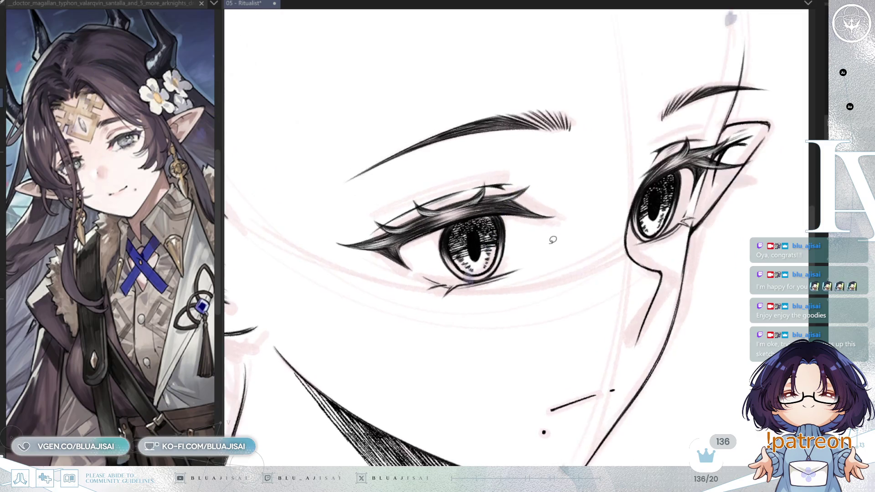
Lasso the larger eye and stretch it slightly wider to the right, then clear the selection.
{"action": "left_click_drag", "start_coordinate": [426, 258], "coordinate": [574, 180]}
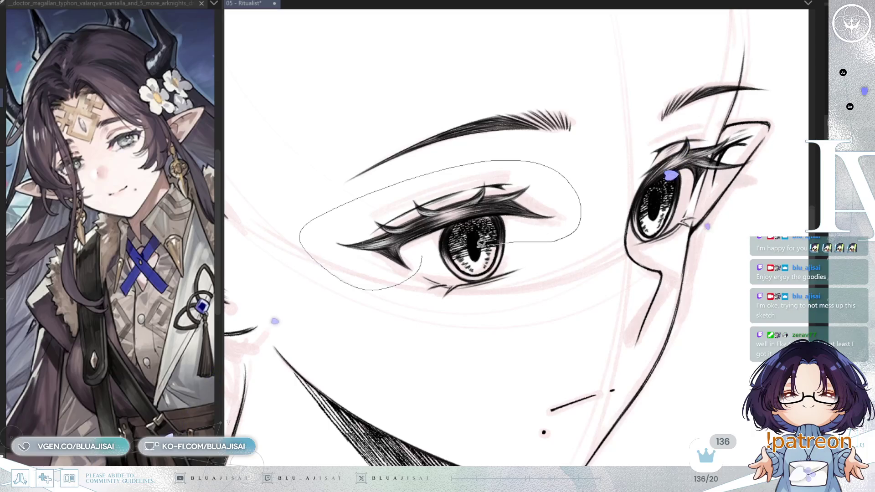
{"action": "left_click_drag", "start_coordinate": [574, 180], "coordinate": [480, 236]}
{"action": "key", "text": "ctrl+t"}
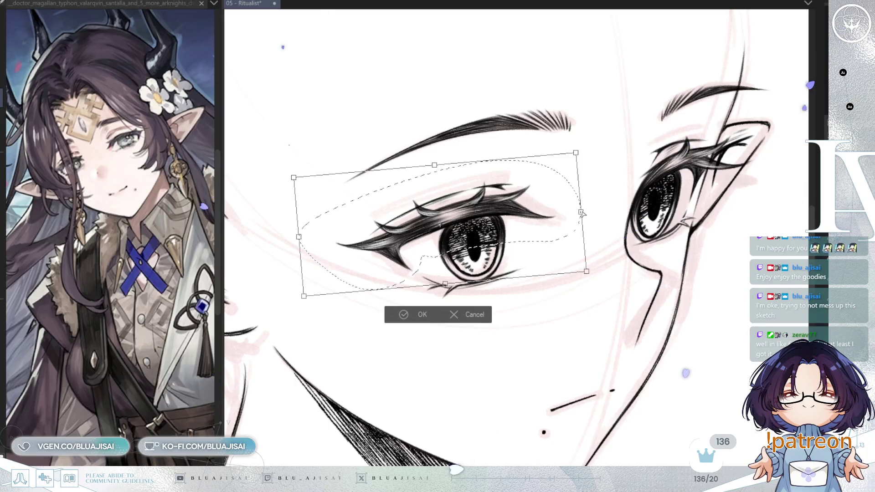
{"action": "left_click_drag", "start_coordinate": [582, 218], "coordinate": [589, 220]}
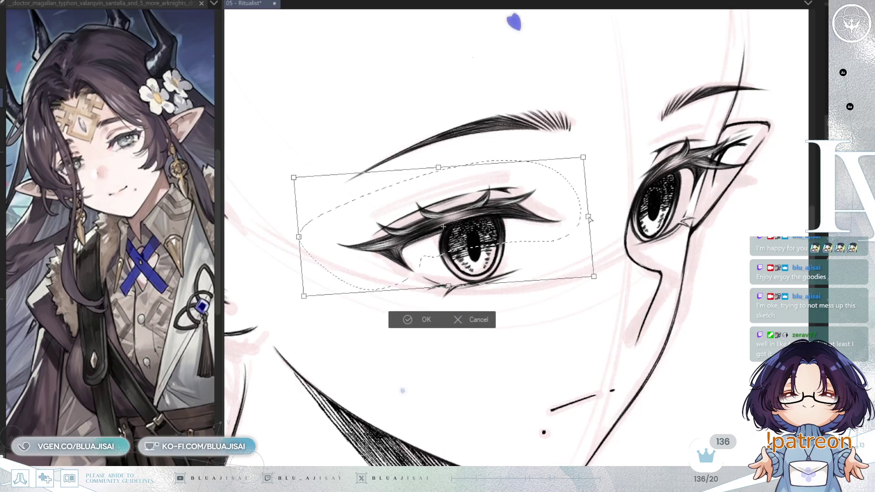
{"action": "left_click_drag", "start_coordinate": [590, 220], "coordinate": [590, 219]}
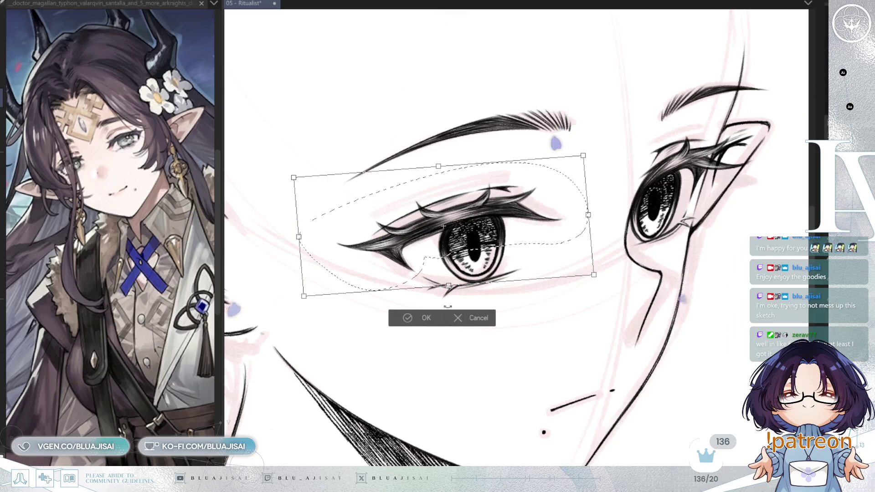
{"action": "left_click", "coordinate": [413, 318]}
{"action": "left_click", "coordinate": [350, 313]}
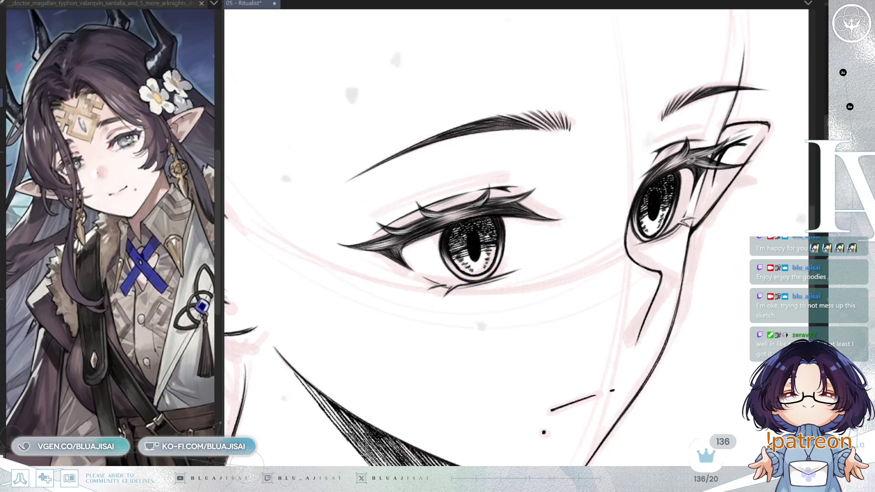
Lasso the smaller eye and warp its outer edge downward.
{"action": "mouse_move", "coordinate": [713, 122]}
{"action": "left_mouse_down"}
{"action": "mouse_move", "coordinate": [621, 218]}
{"action": "mouse_move", "coordinate": [743, 195]}
{"action": "left_mouse_up"}
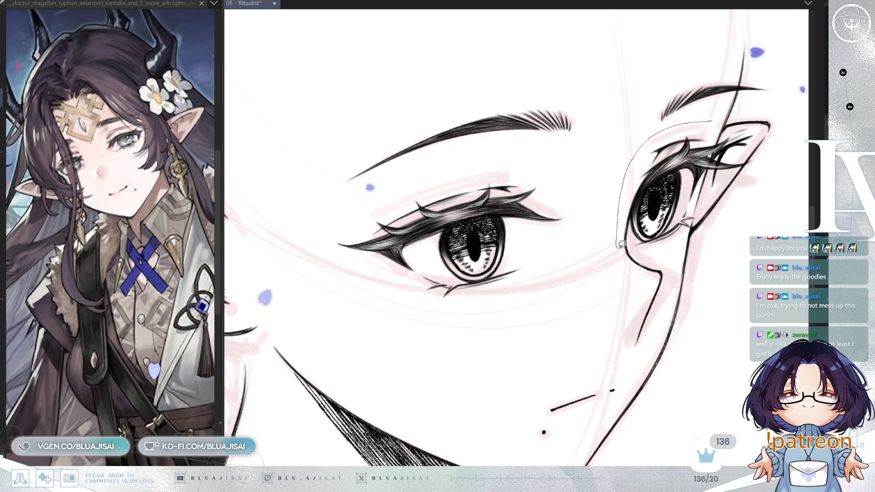
{"action": "left_click_drag", "start_coordinate": [759, 118], "coordinate": [759, 119]}
{"action": "key", "text": "ctrl+t"}
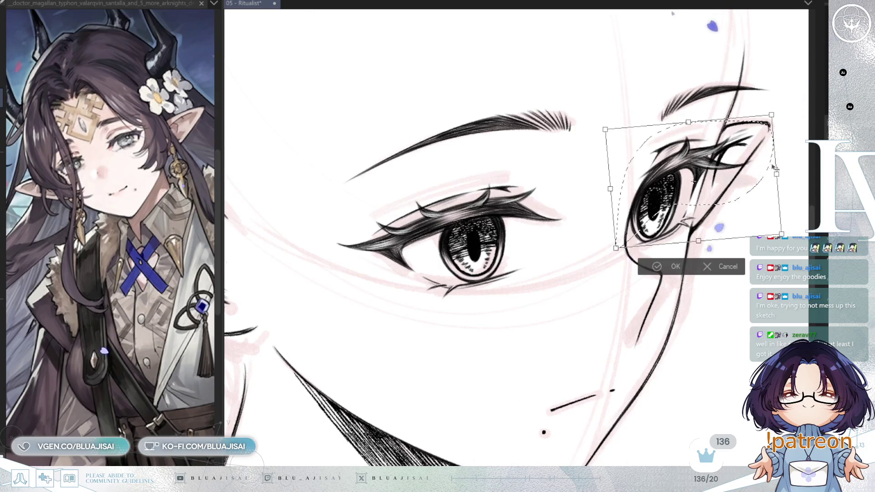
{"action": "left_click_drag", "start_coordinate": [773, 167], "coordinate": [775, 184]}
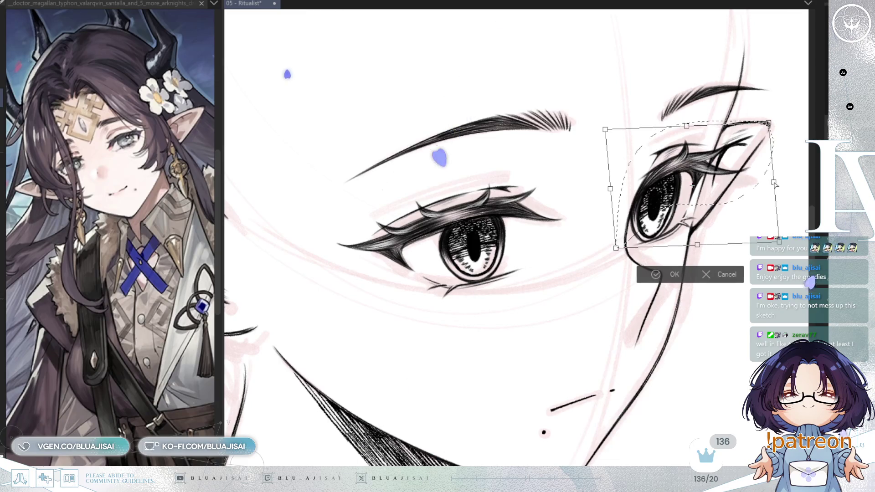
{"action": "left_click", "coordinate": [645, 277]}
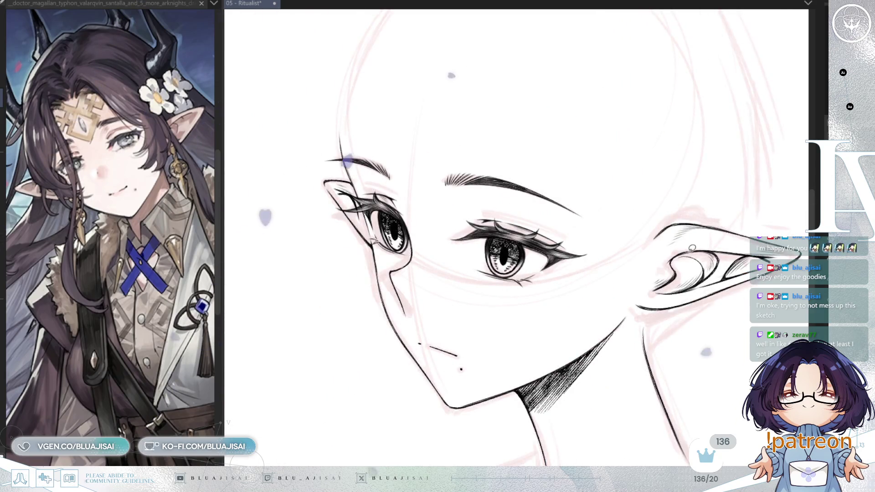
Check face proportions in the mirrored, rotated view, then fade the eye linework to light grey.
{"action": "key", "text": "h"}
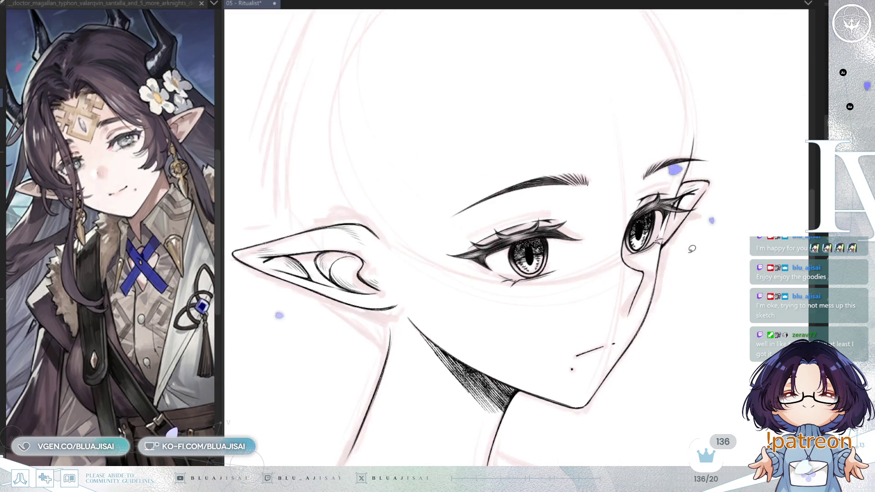
{"action": "scroll", "coordinate": [677, 240], "scroll_direction": "up", "scroll_amount": 3}
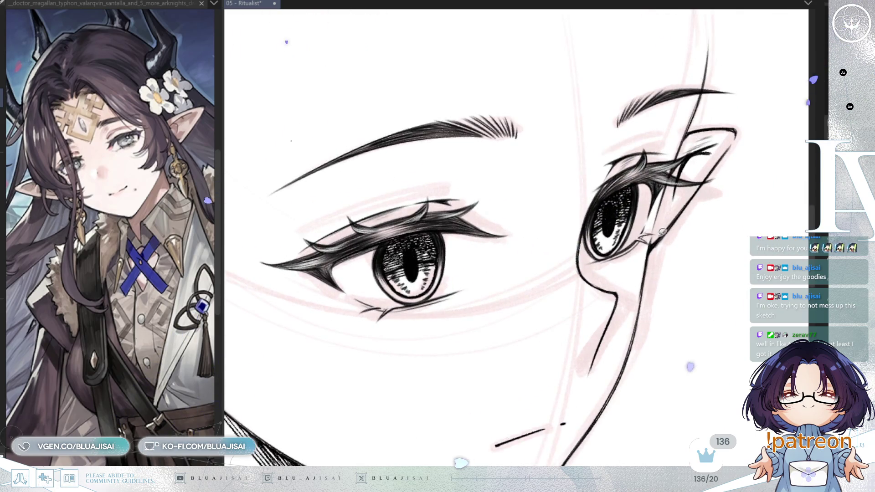
{"action": "left_click_drag", "start_coordinate": [659, 235], "coordinate": [658, 237]}
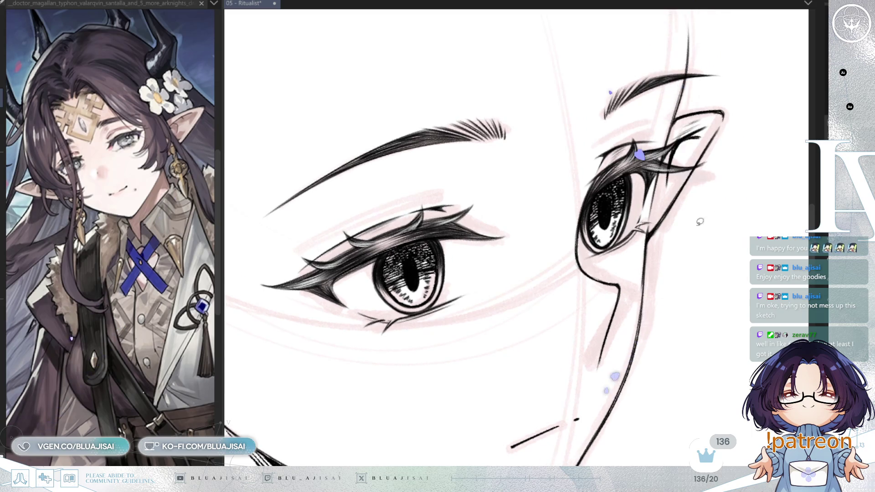
{"action": "scroll", "coordinate": [644, 173], "scroll_direction": "up", "scroll_amount": 1}
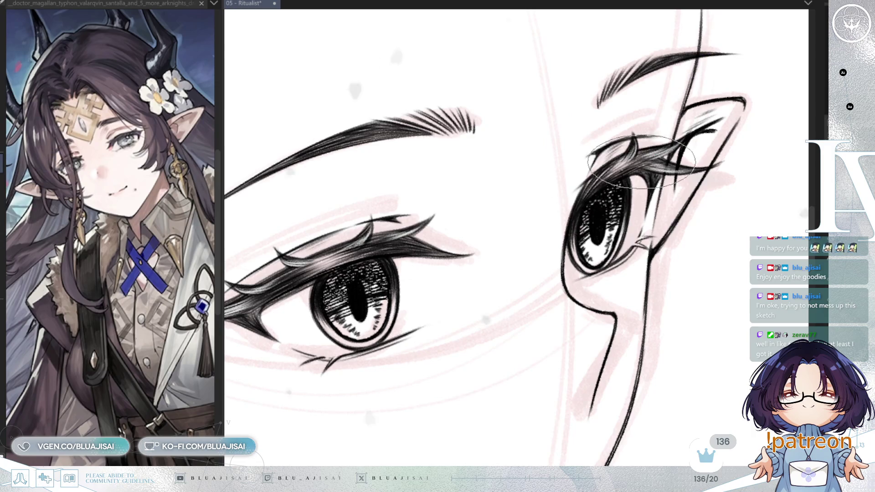
{"action": "left_click_drag", "start_coordinate": [560, 212], "coordinate": [497, 237]}
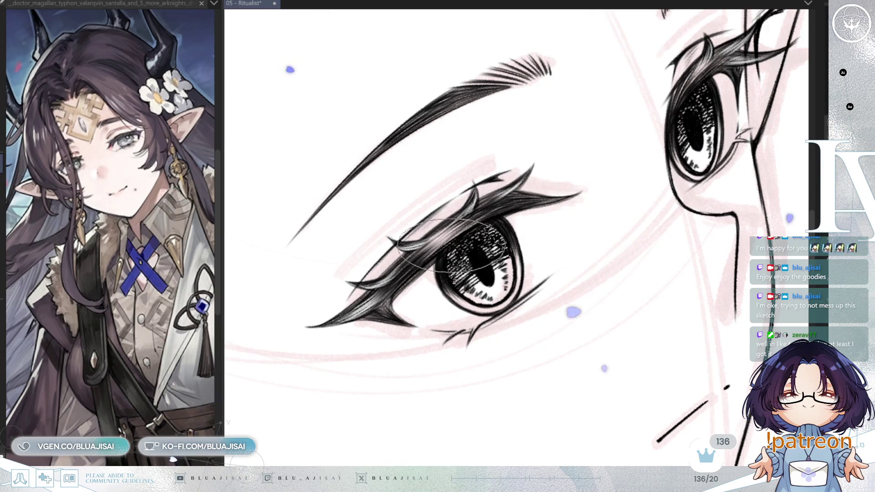
{"action": "key", "text": "ctrl+@"}
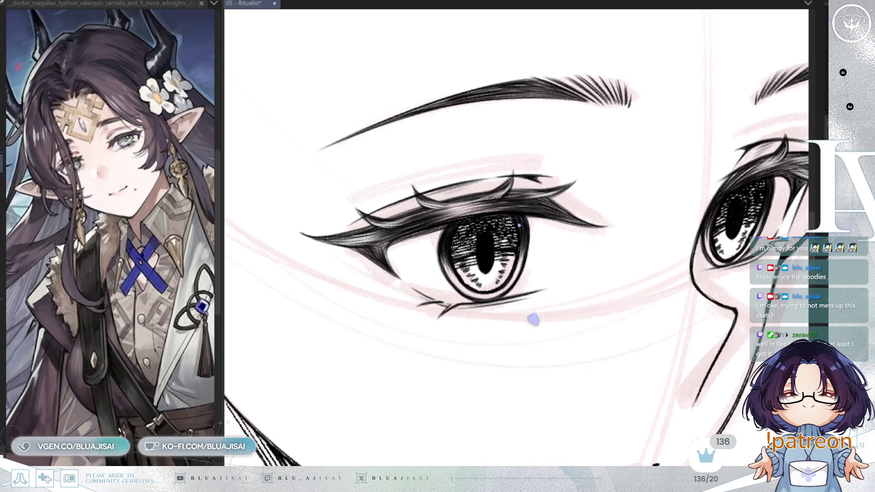
{"action": "key", "text": "ctrl+h"}
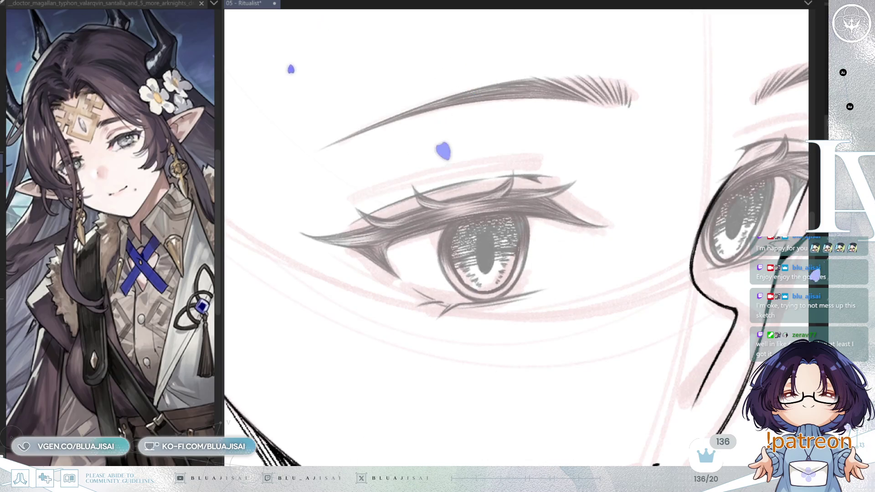
Check the eye in the mirrored view, save the file, and shift the view onto the eye.
{"action": "key", "text": "h"}
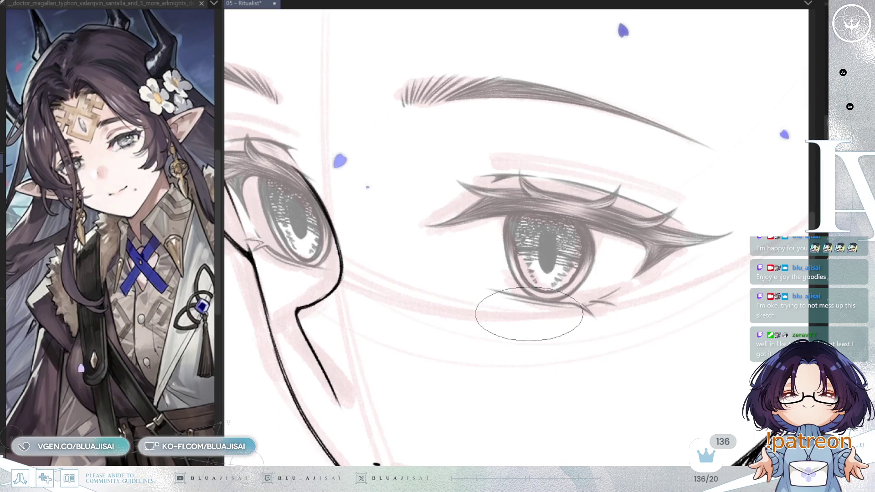
{"action": "key", "text": "h"}
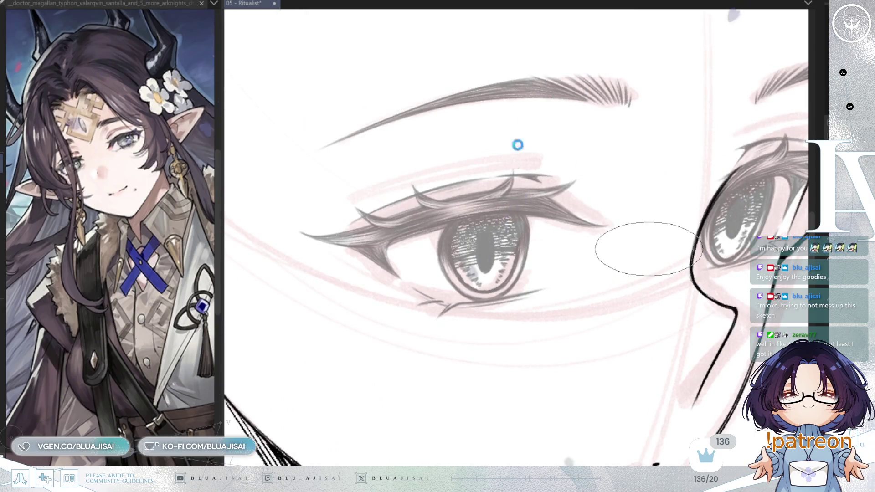
{"action": "key", "text": "ctrl+s"}
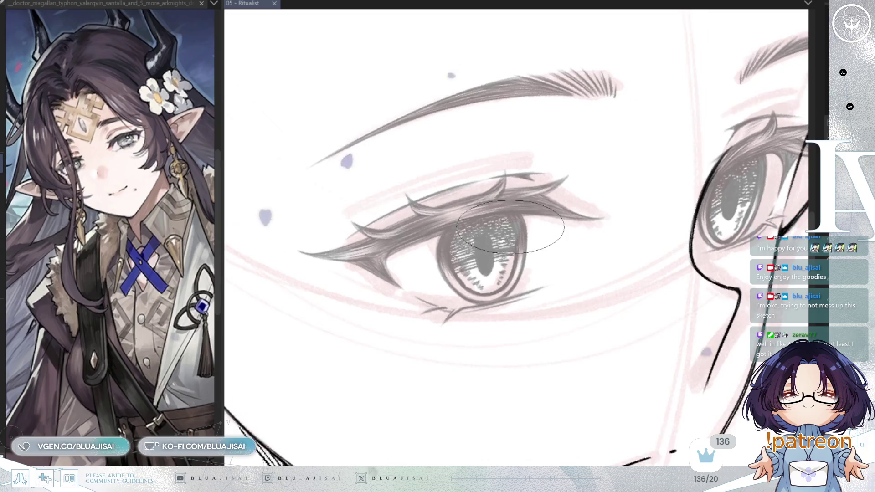
{"action": "key", "text": "Delete"}
{"action": "key", "text": "Delete"}
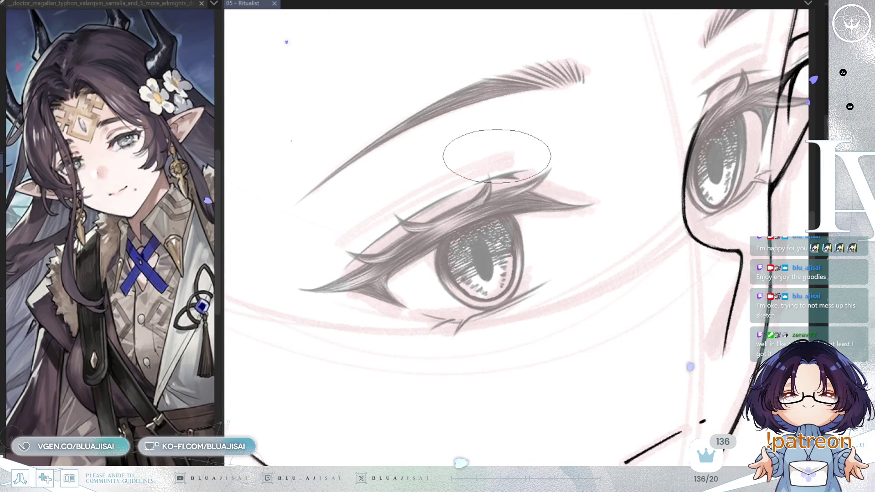
{"action": "key", "text": "Right"}
{"action": "key", "text": "Down"}
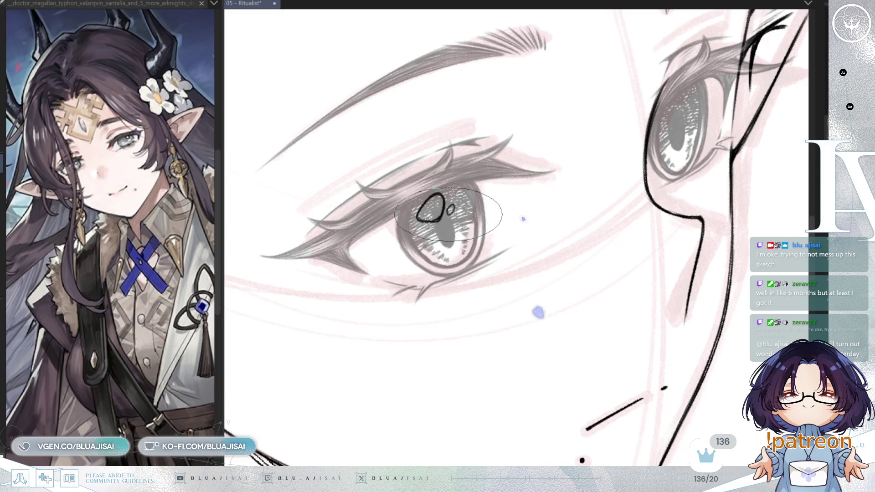
Draw a thin oval highlight outline at the larger iris's right edge, checking it mirrored.
{"action": "key", "text": "h"}
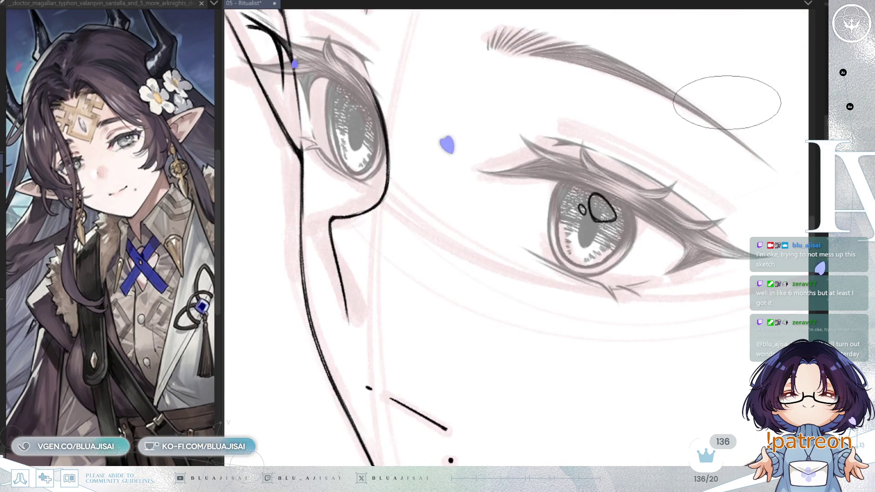
{"action": "key", "text": "h"}
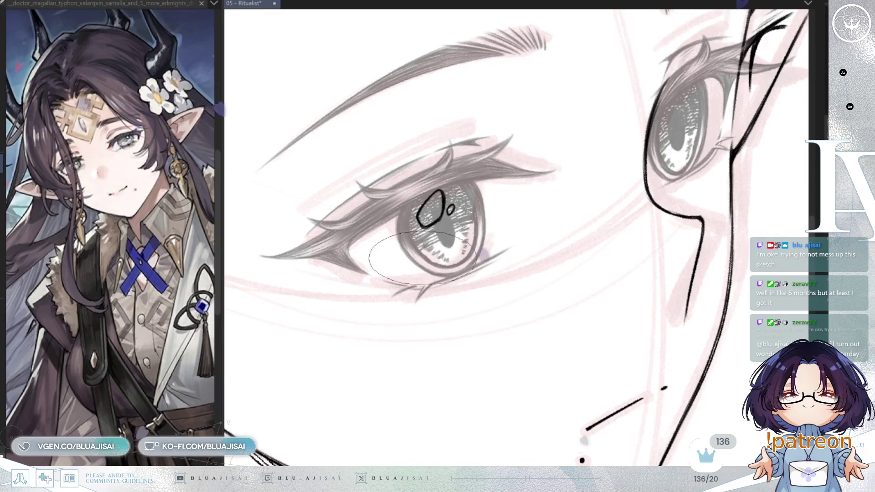
{"action": "key", "text": "minus"}
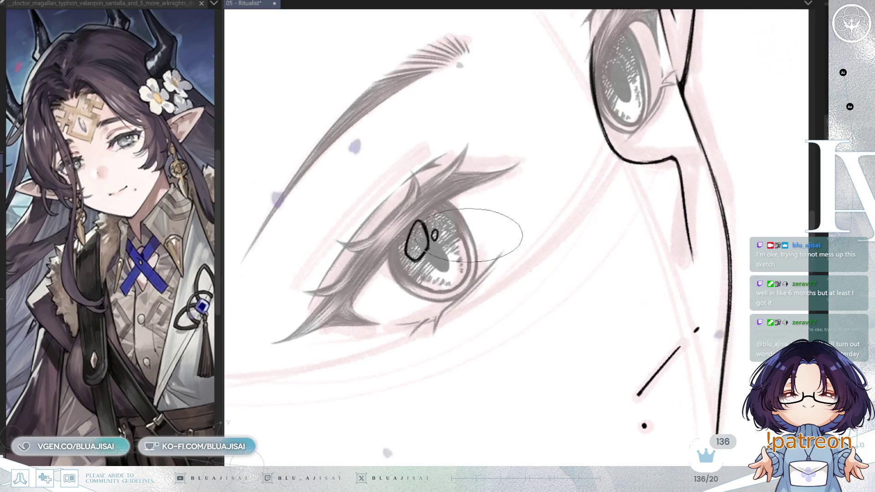
{"action": "left_click_drag", "start_coordinate": [455, 236], "coordinate": [474, 220]}
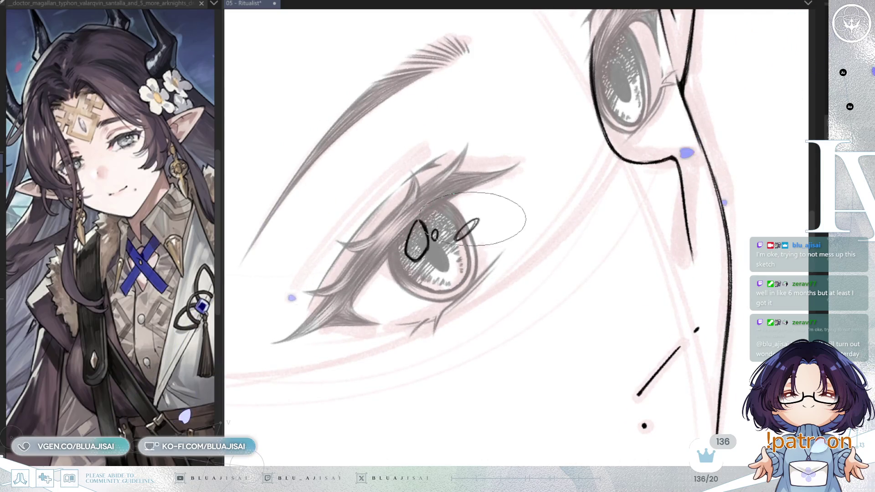
{"action": "key", "text": "asciicircum"}
{"action": "key", "text": "h"}
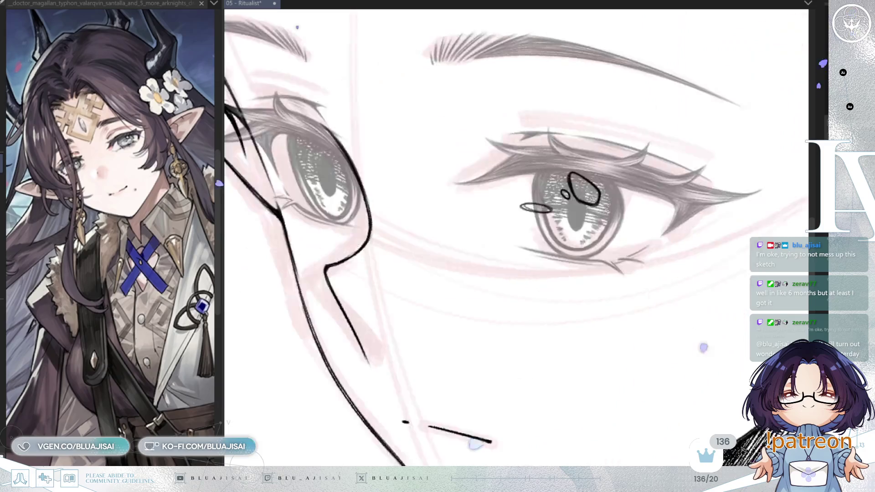
{"action": "key", "text": "h"}
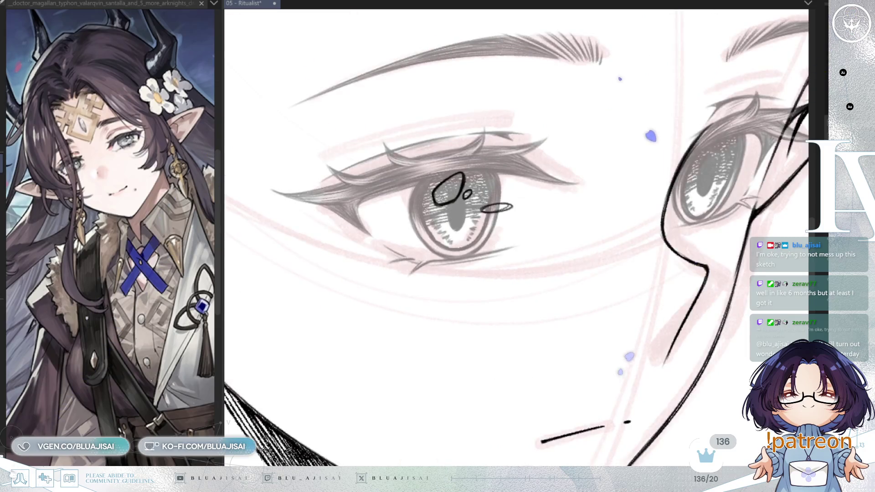
{"action": "key", "text": "ctrl+d"}
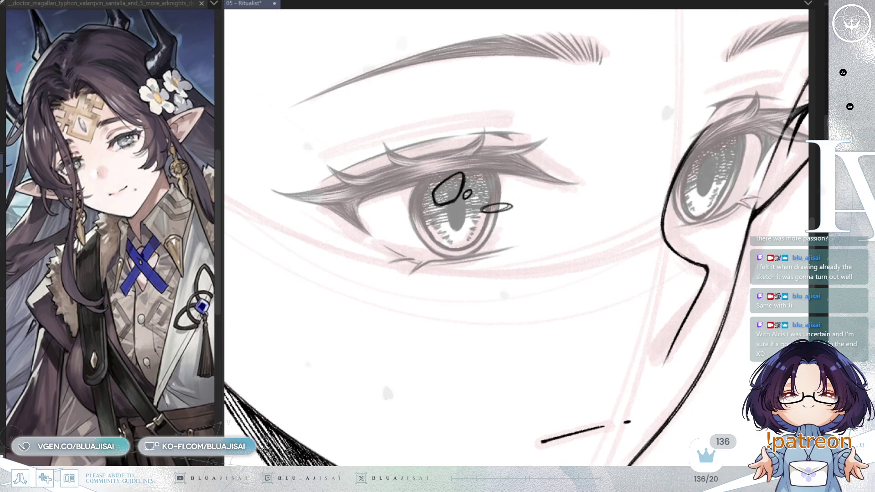
Fill the left eye's iris highlight and small highlight loop solid white.
{"action": "key", "text": "minus"}
{"action": "key", "text": "minus"}
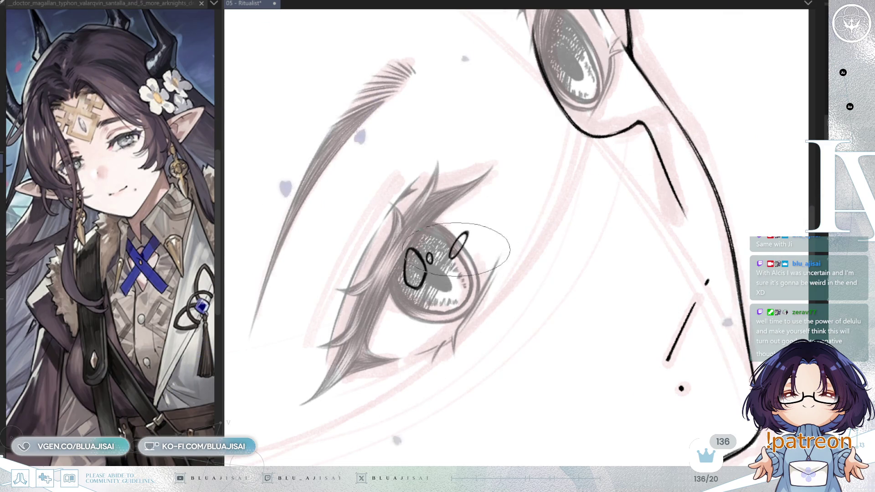
{"action": "key", "text": "asciicircum"}
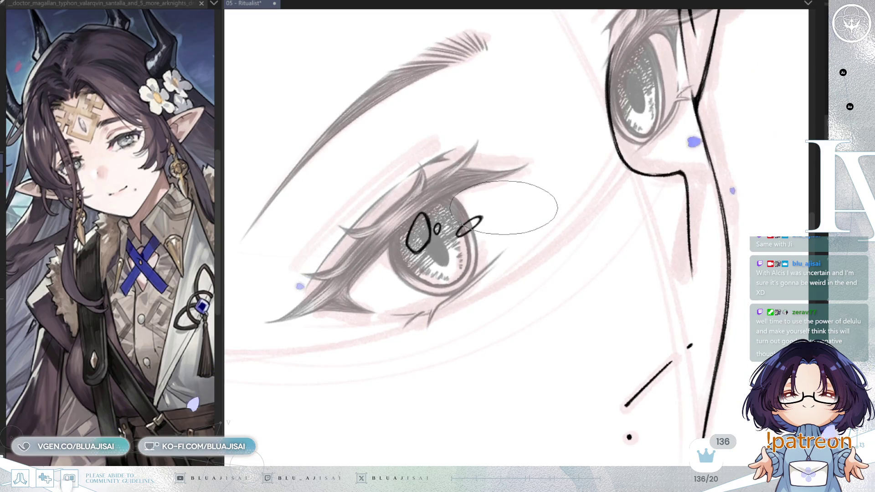
{"action": "key", "text": "minus"}
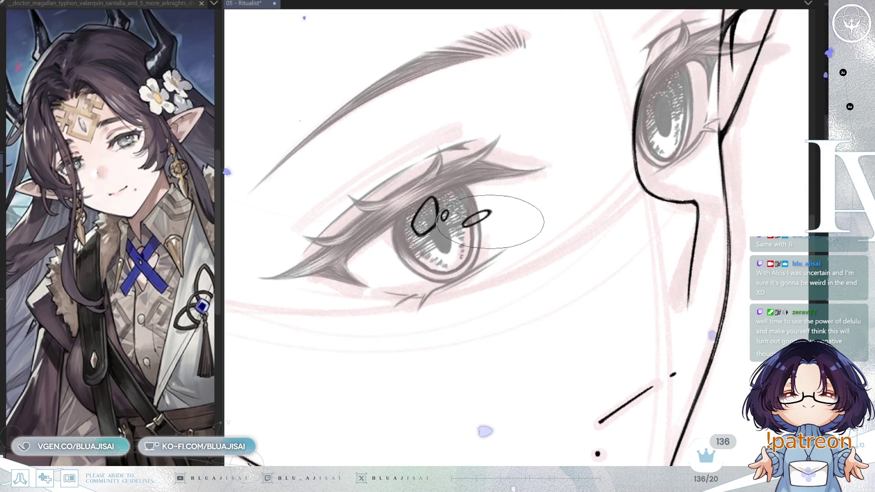
{"action": "key", "text": "asciicircum"}
{"action": "key", "text": "asciicircum"}
{"action": "key", "text": "h"}
{"action": "key", "text": "h"}
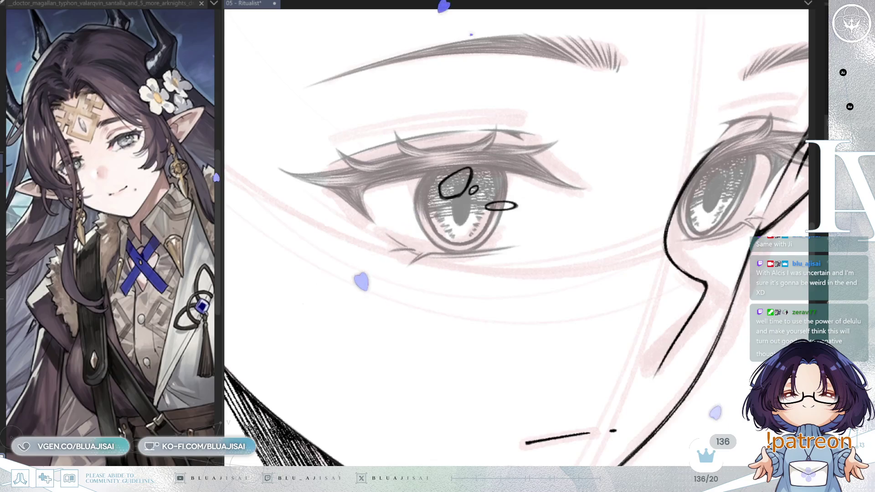
{"action": "key", "text": "minus"}
{"action": "left_click_drag", "start_coordinate": [426, 206], "coordinate": [435, 201]}
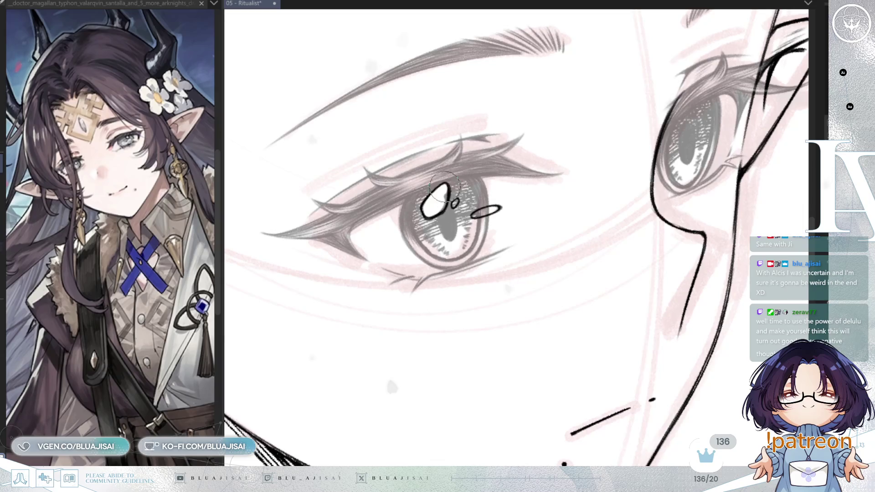
{"action": "left_click_drag", "start_coordinate": [452, 202], "coordinate": [455, 204]}
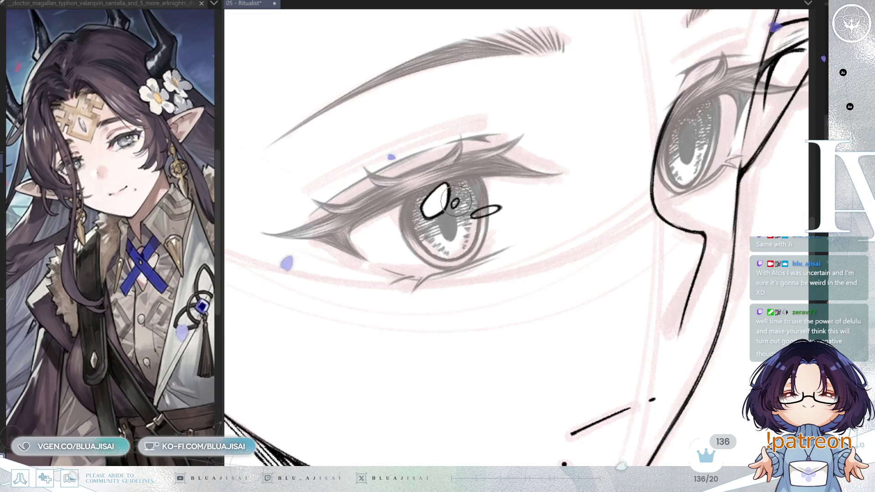
{"action": "key", "text": "minus"}
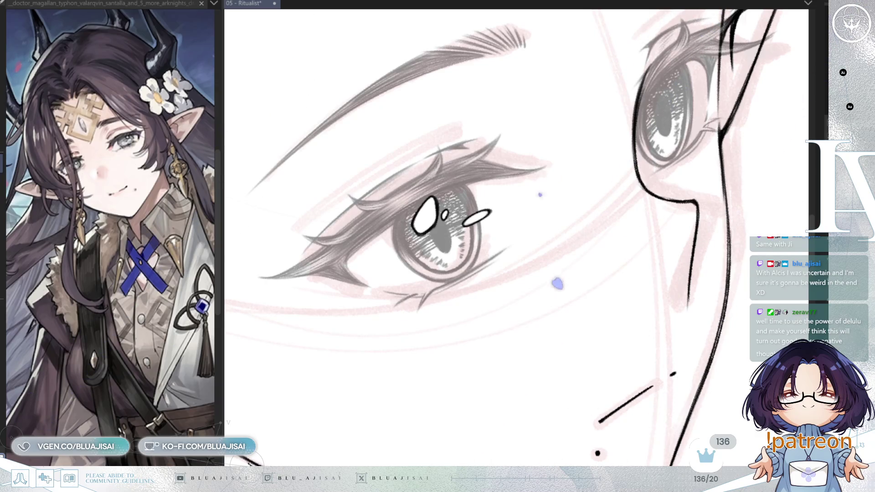
{"action": "key", "text": "asciicircum"}
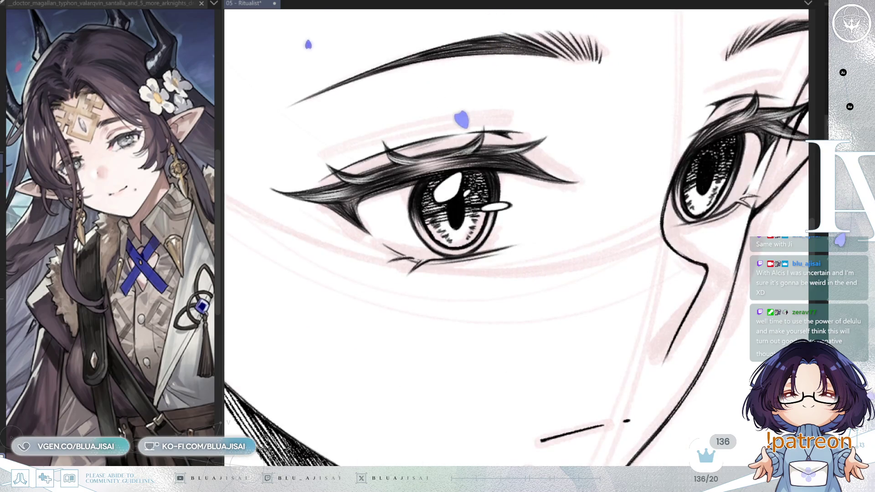
Copy the left eye's highlights onto the right eye and resize them to fit its iris.
{"action": "left_click_drag", "start_coordinate": [527, 292], "coordinate": [524, 293]}
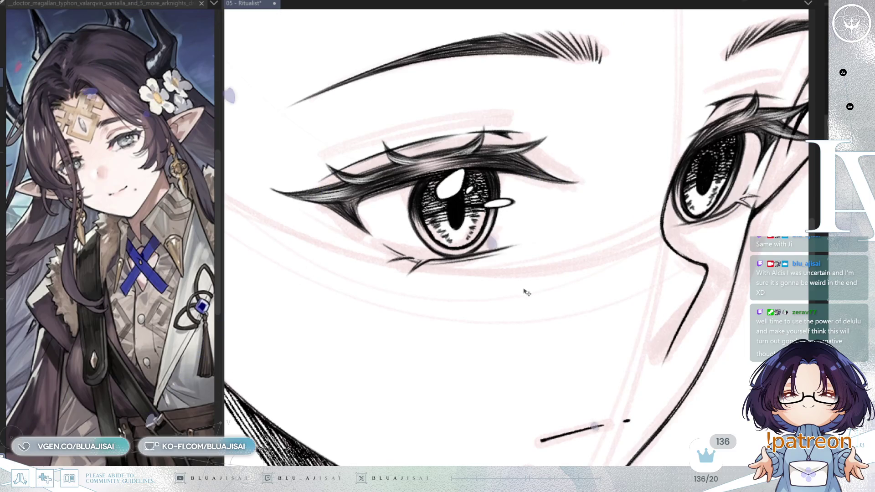
{"action": "key", "text": "ctrl+v"}
{"action": "mouse_move", "coordinate": [537, 263]}
{"action": "left_mouse_down"}
{"action": "mouse_move", "coordinate": [702, 270]}
{"action": "mouse_move", "coordinate": [694, 272]}
{"action": "left_mouse_up"}
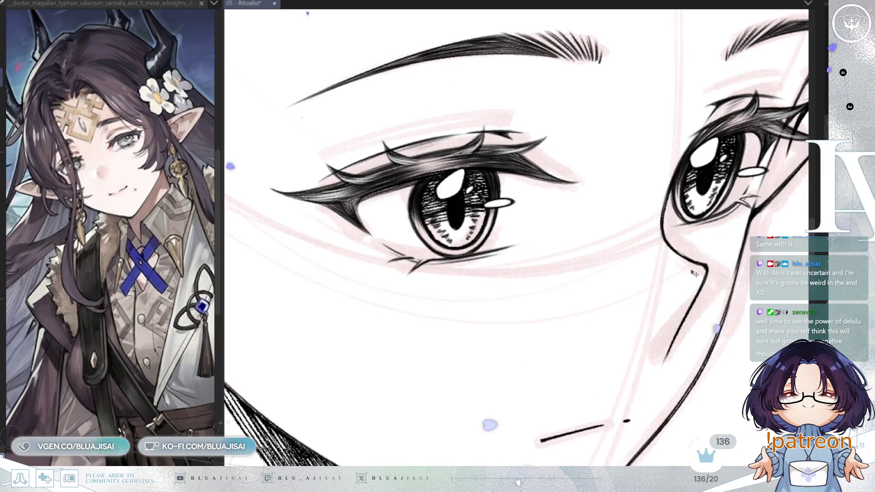
{"action": "left_click_drag", "start_coordinate": [705, 259], "coordinate": [620, 288]}
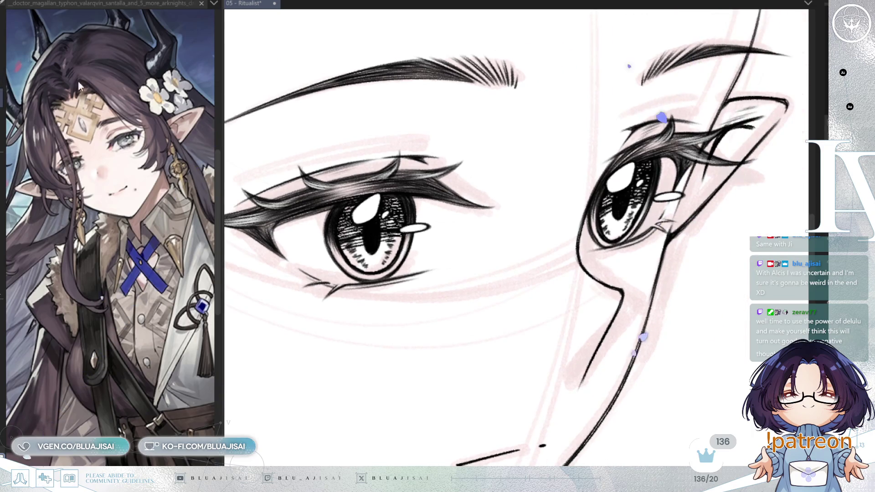
{"action": "left_click_drag", "start_coordinate": [640, 209], "coordinate": [668, 218]}
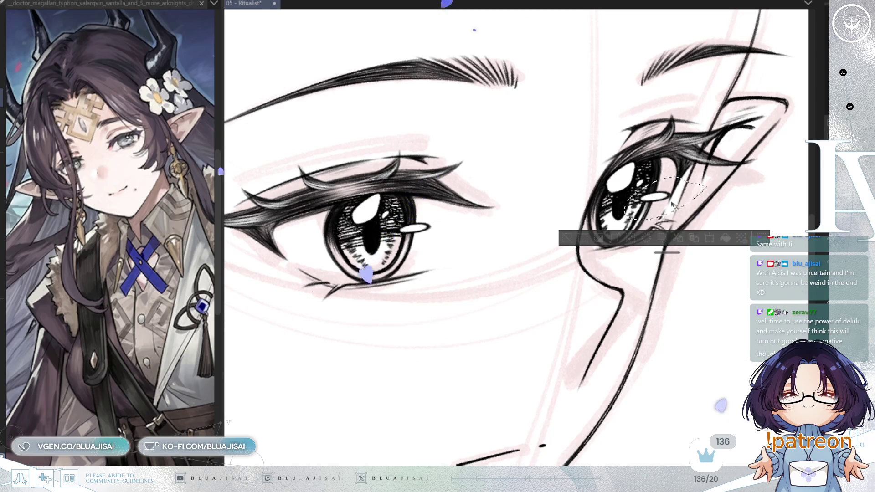
{"action": "key", "text": "ctrl+t"}
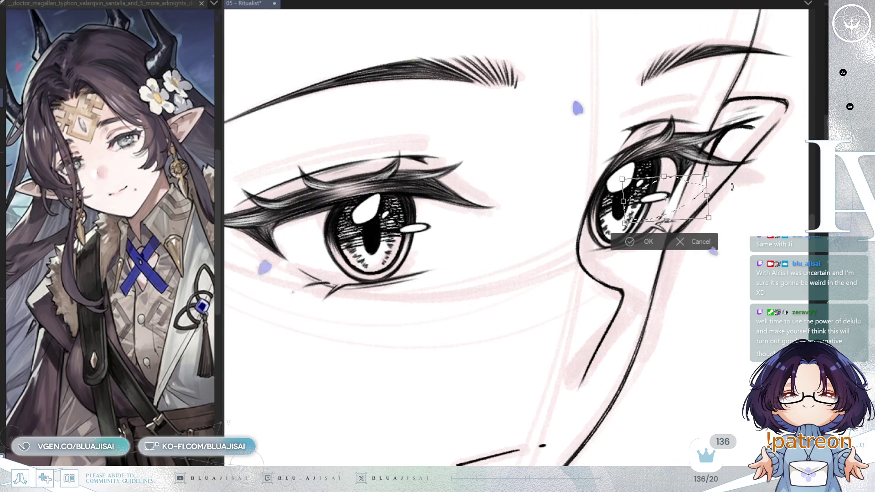
{"action": "key", "text": "Return"}
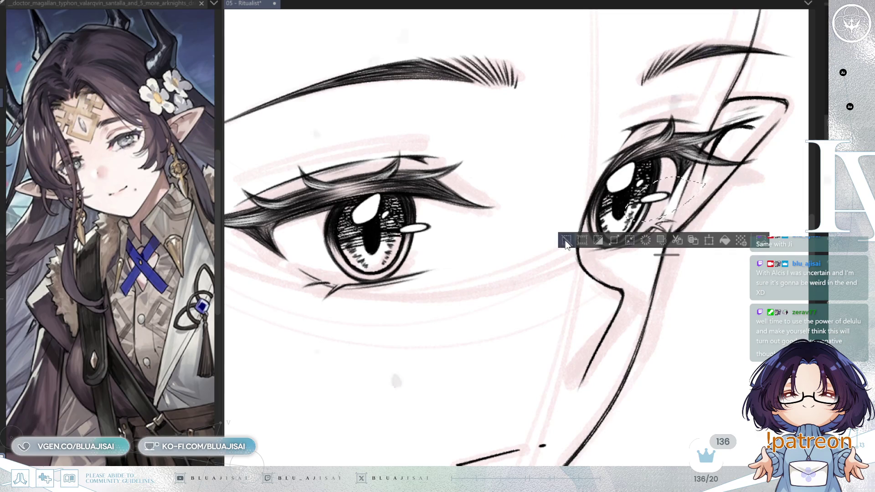
Deselect the highlights and review the whole inked head in normal and mirrored view.
{"action": "key", "text": "ctrl+d"}
{"action": "scroll", "coordinate": [592, 277], "scroll_direction": "down", "scroll_amount": 1}
{"action": "scroll", "coordinate": [593, 277], "scroll_direction": "down", "scroll_amount": 1}
{"action": "scroll", "coordinate": [592, 277], "scroll_direction": "down", "scroll_amount": 1}
{"action": "scroll", "coordinate": [616, 292], "scroll_direction": "down", "scroll_amount": 1}
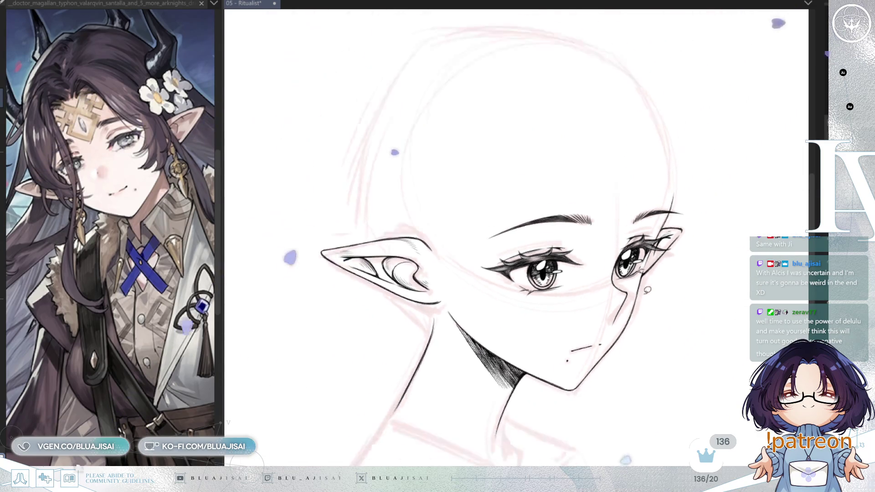
{"action": "scroll", "coordinate": [679, 319], "scroll_direction": "down", "scroll_amount": 1}
{"action": "mouse_move", "coordinate": [679, 319]}
{"action": "left_mouse_down"}
{"action": "mouse_move", "coordinate": [664, 307]}
{"action": "mouse_move", "coordinate": [676, 284]}
{"action": "left_mouse_up"}
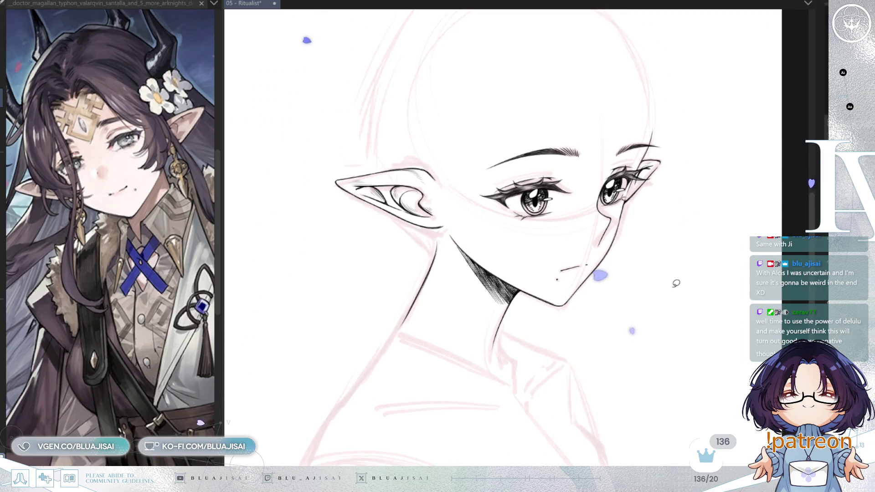
{"action": "key", "text": "h"}
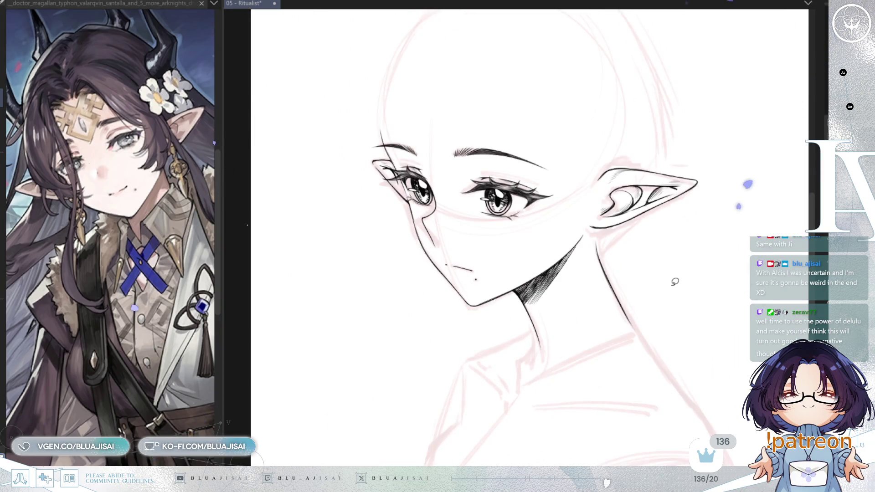
{"action": "key", "text": "h"}
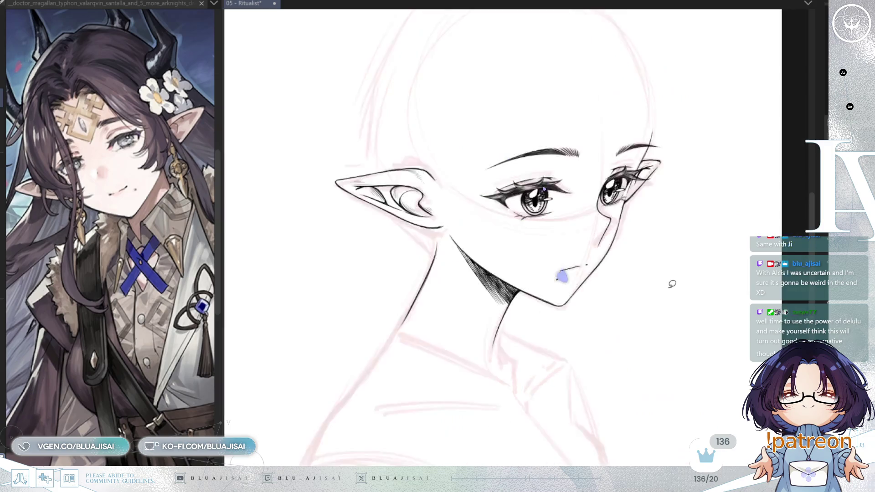
Save the Ritualist drawing.
{"action": "key", "text": "ctrl+s"}
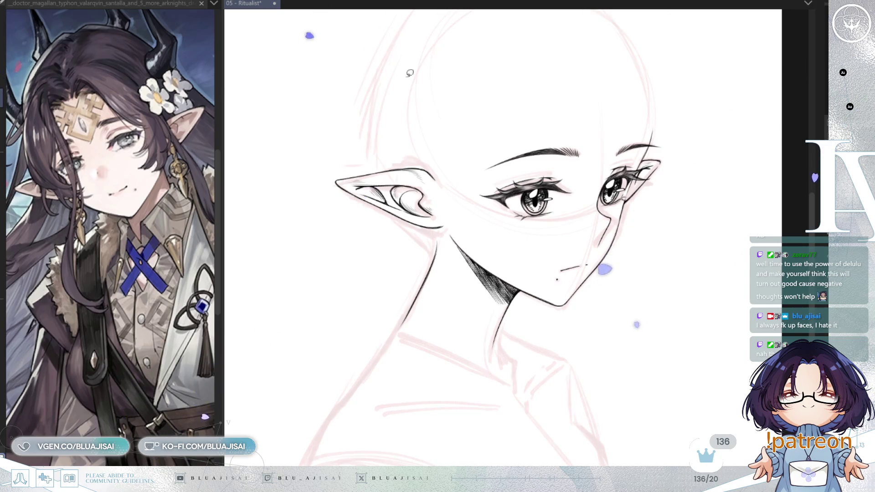
{"action": "scroll", "coordinate": [618, 120], "scroll_direction": "up", "scroll_amount": 2}
{"action": "scroll", "coordinate": [651, 118], "scroll_direction": "up", "scroll_amount": 1}
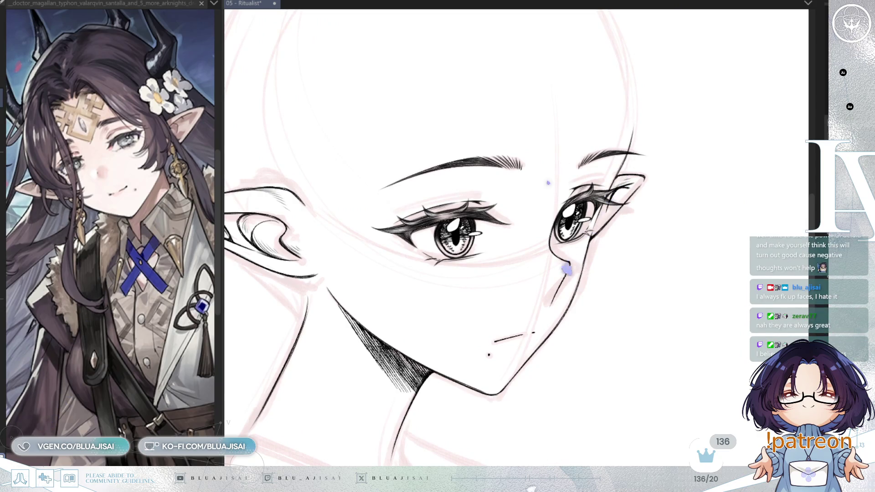
Raise the right eye and brow slightly, then compare both eyes in mirrored view.
{"action": "key", "text": "Delete"}
{"action": "scroll", "coordinate": [565, 194], "scroll_direction": "up", "scroll_amount": 1}
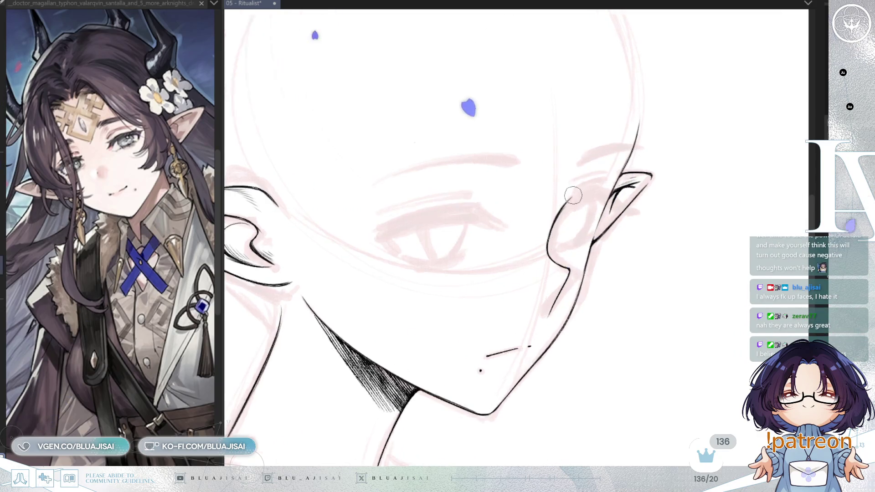
{"action": "scroll", "coordinate": [565, 194], "scroll_direction": "up", "scroll_amount": 2}
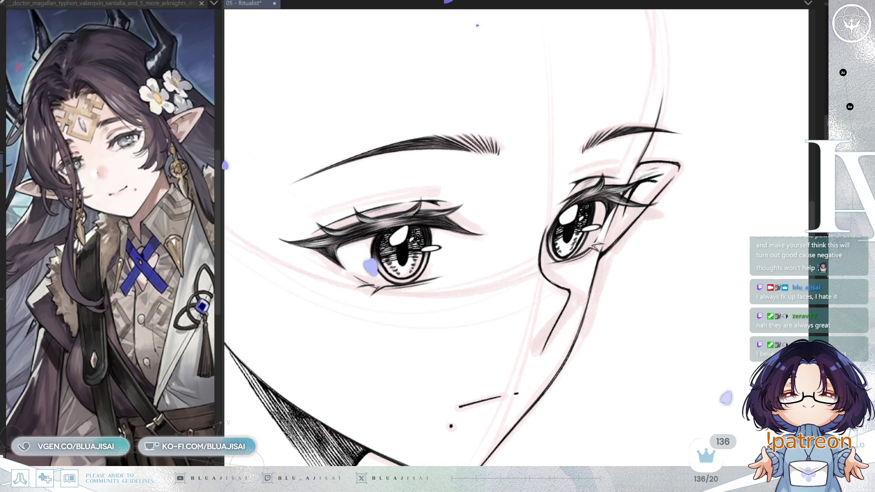
{"action": "scroll", "coordinate": [718, 143], "scroll_direction": "up", "scroll_amount": 1}
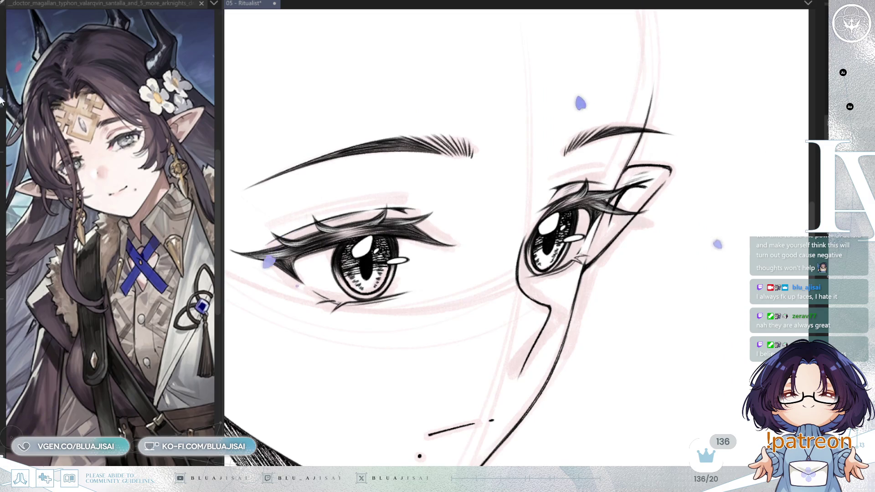
{"action": "left_click_drag", "start_coordinate": [685, 65], "coordinate": [565, 126]}
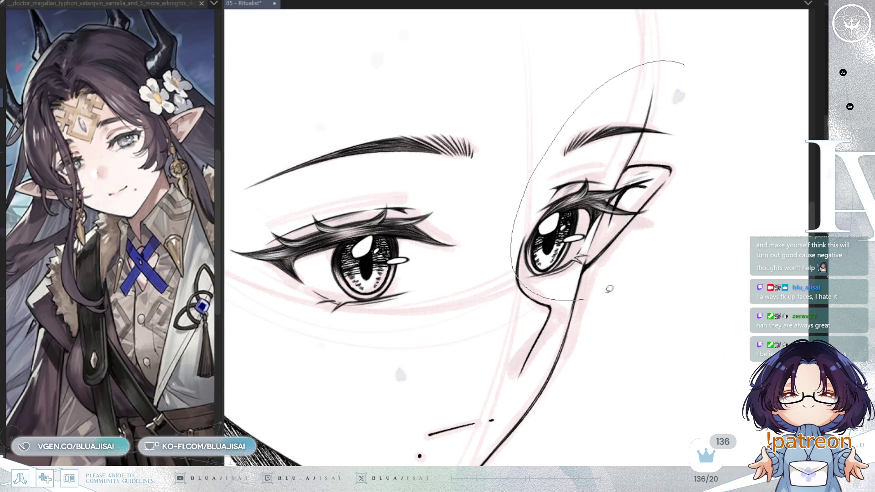
{"action": "left_click_drag", "start_coordinate": [609, 289], "coordinate": [682, 64]}
{"action": "left_click_drag", "start_coordinate": [659, 218], "coordinate": [653, 225]}
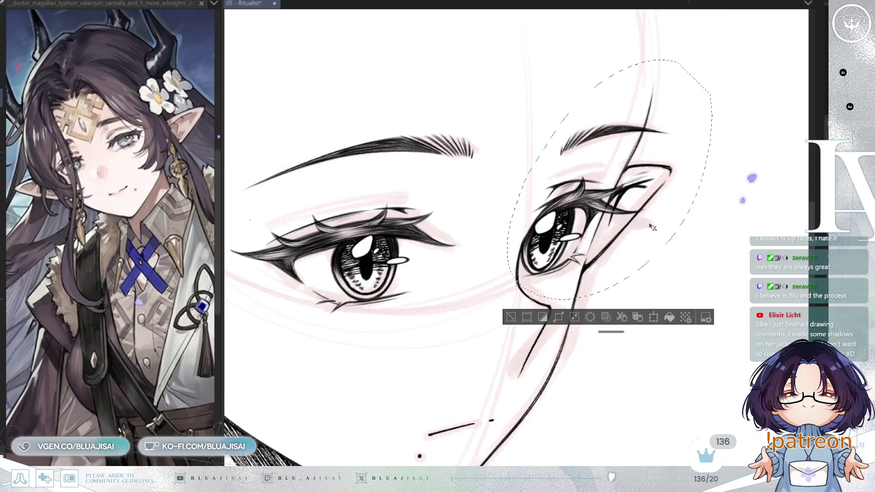
{"action": "left_click", "coordinate": [511, 322]}
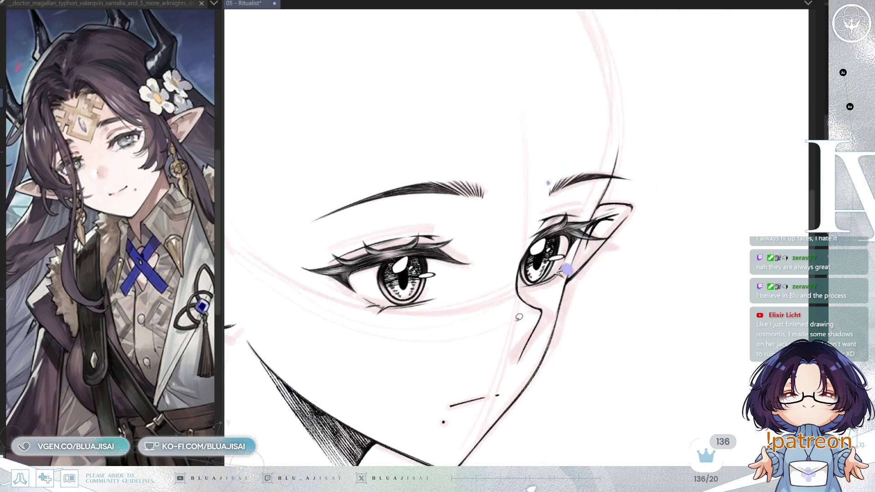
{"action": "key", "text": "h"}
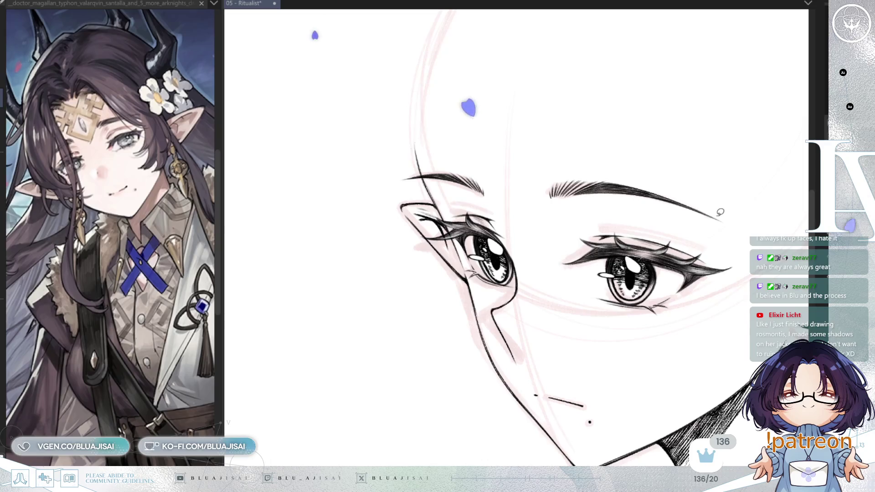
{"action": "key", "text": "h"}
Stretch and reposition the right eye again to match the other, then check the face mirrored.
{"action": "mouse_move", "coordinate": [619, 125]}
{"action": "left_mouse_down"}
{"action": "mouse_move", "coordinate": [638, 246]}
{"action": "mouse_move", "coordinate": [616, 243]}
{"action": "left_mouse_up"}
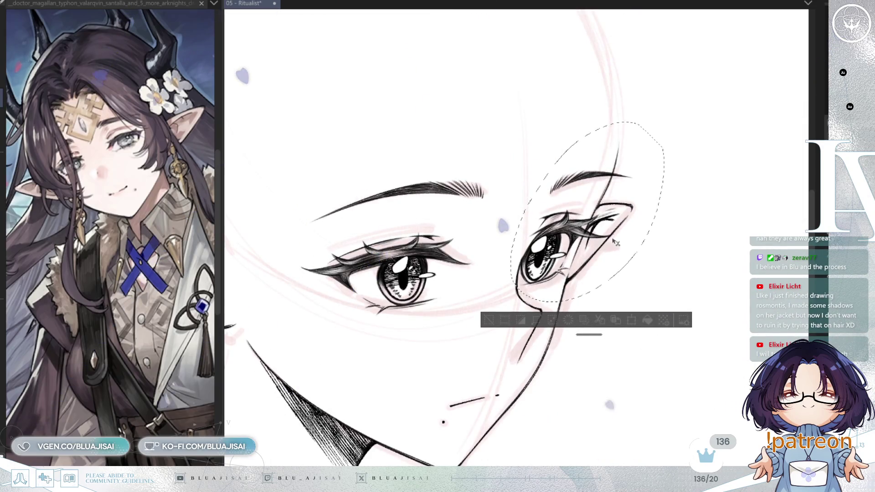
{"action": "left_click_drag", "start_coordinate": [615, 242], "coordinate": [616, 244]}
{"action": "key", "text": "ctrl+d"}
{"action": "scroll", "coordinate": [535, 306], "scroll_direction": "down", "scroll_amount": 3}
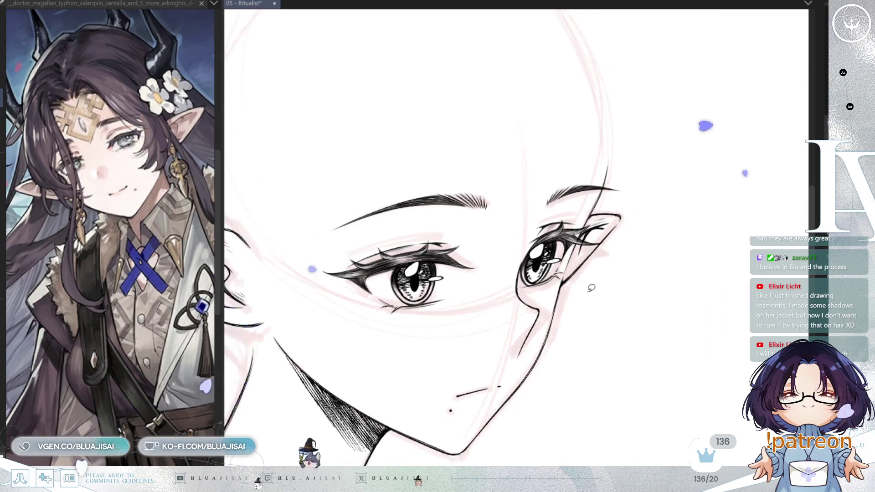
{"action": "scroll", "coordinate": [658, 261], "scroll_direction": "up", "scroll_amount": 2}
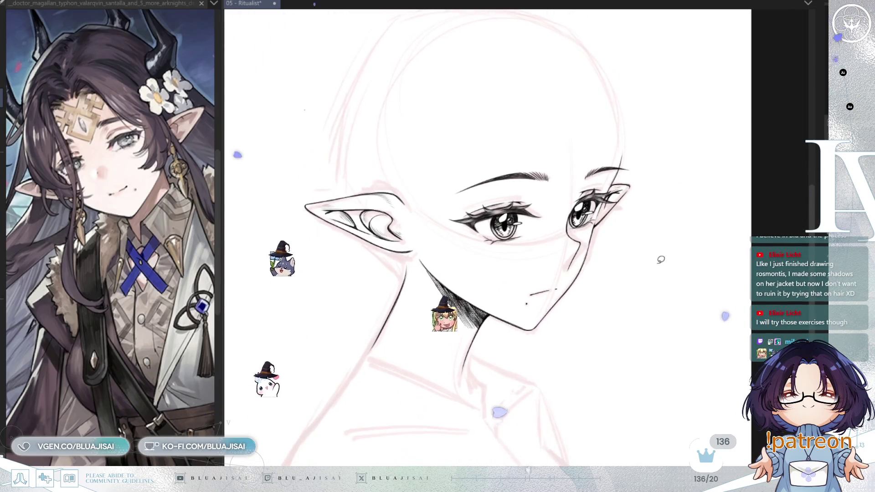
{"action": "key", "text": "h"}
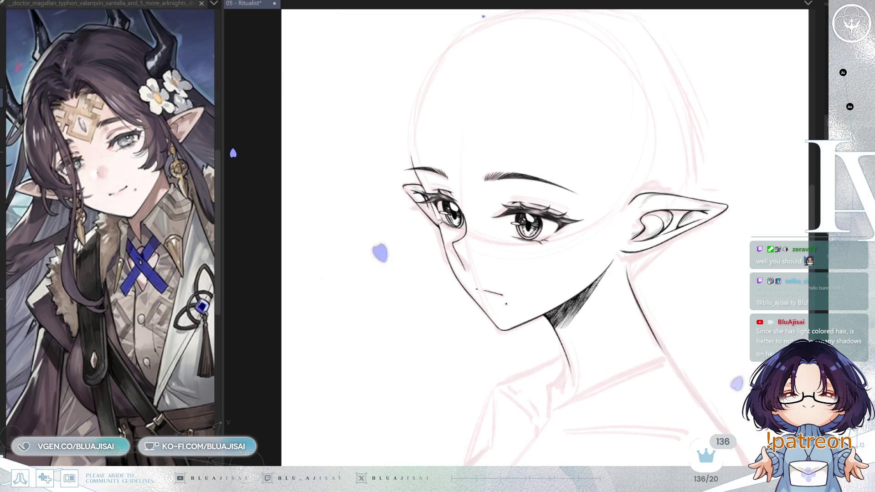
{"action": "key", "text": "Tab"}
Shift the right eye and brow slightly lower and to the right, checking in mirrored view.
{"action": "scroll", "coordinate": [515, 148], "scroll_direction": "up", "scroll_amount": 1}
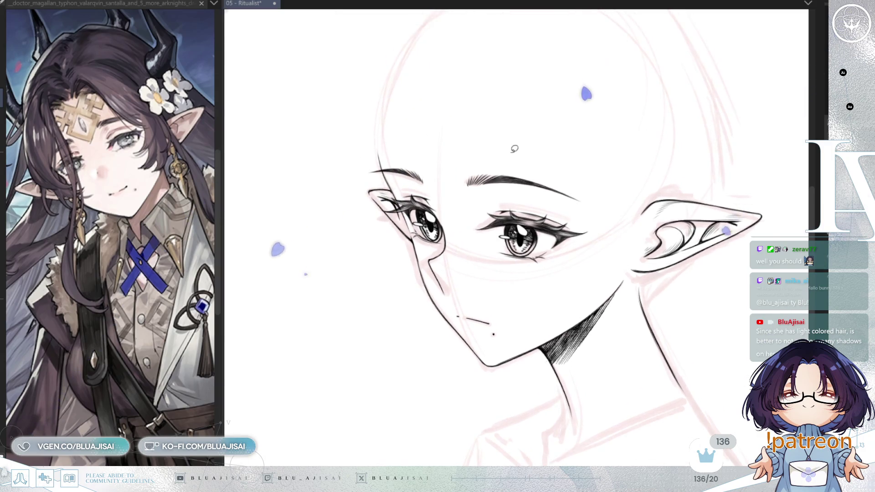
{"action": "left_click_drag", "start_coordinate": [524, 139], "coordinate": [616, 164]}
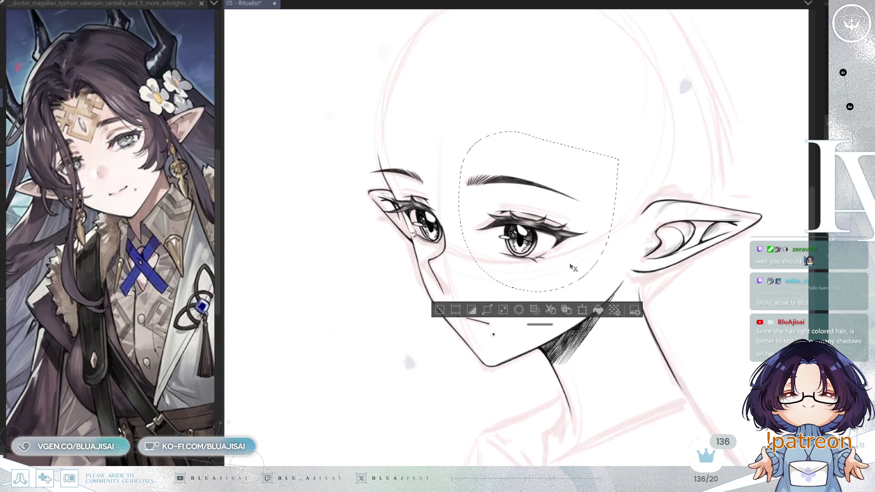
{"action": "left_click_drag", "start_coordinate": [575, 273], "coordinate": [571, 273]}
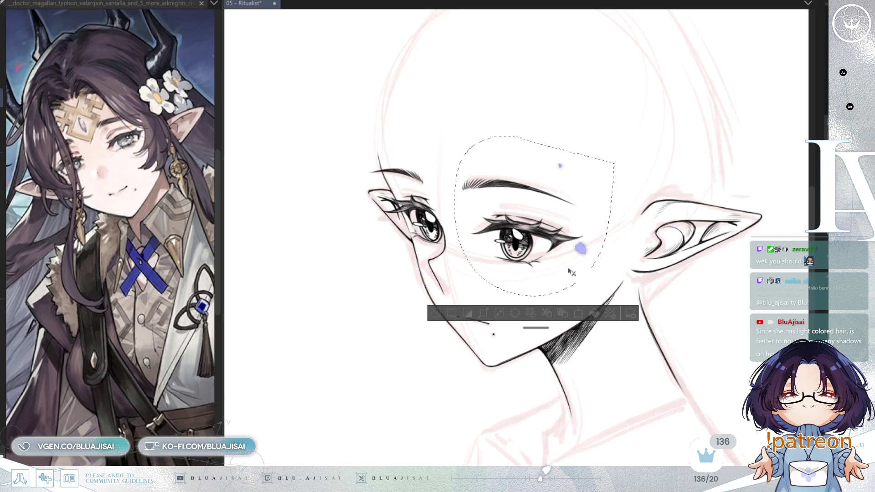
{"action": "key", "text": "ctrl+d"}
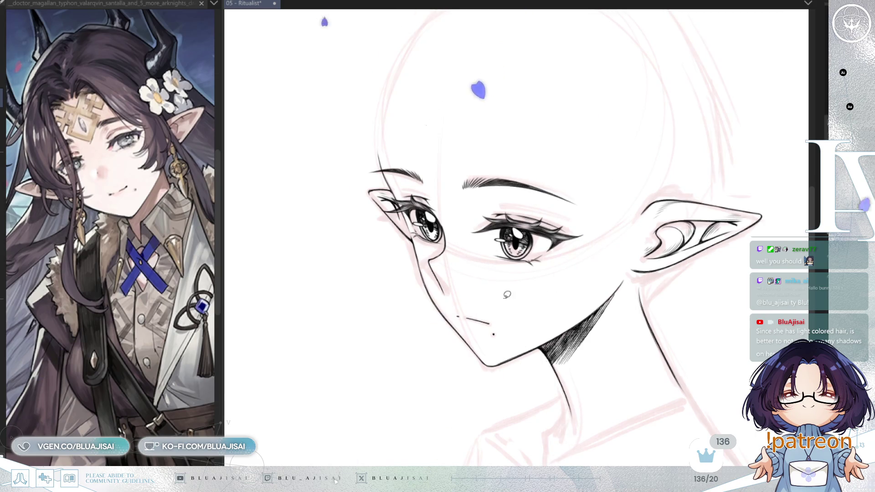
{"action": "key", "text": "h"}
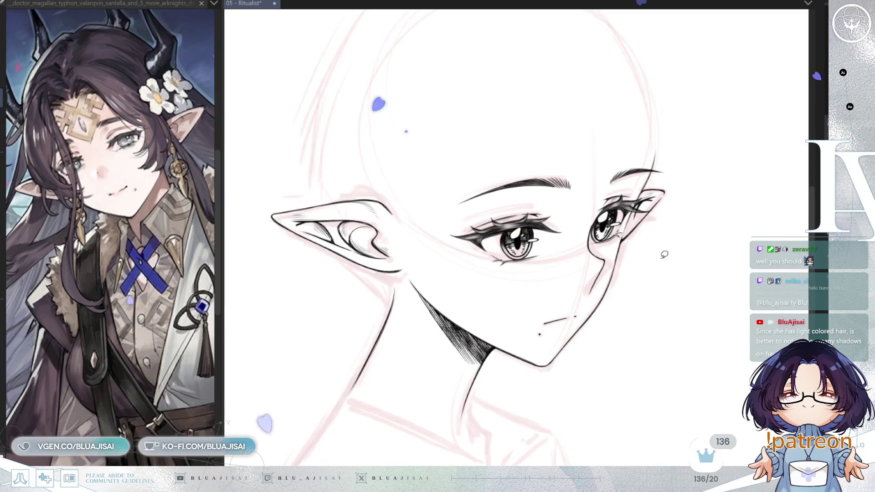
{"action": "key", "text": "ctrl+z"}
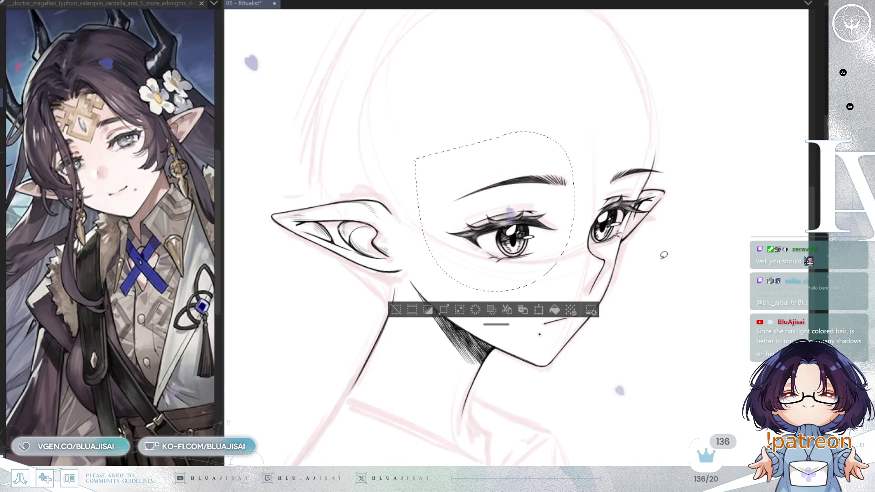
{"action": "key", "text": "h"}
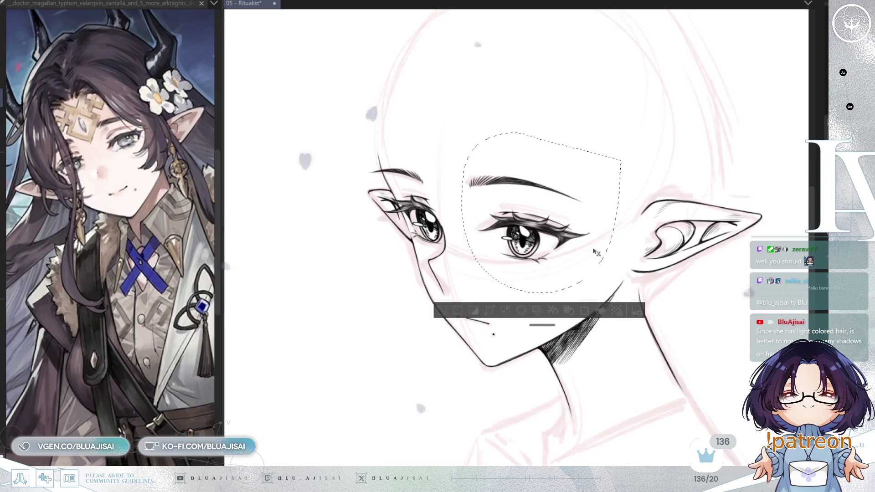
{"action": "left_click_drag", "start_coordinate": [591, 250], "coordinate": [593, 251]}
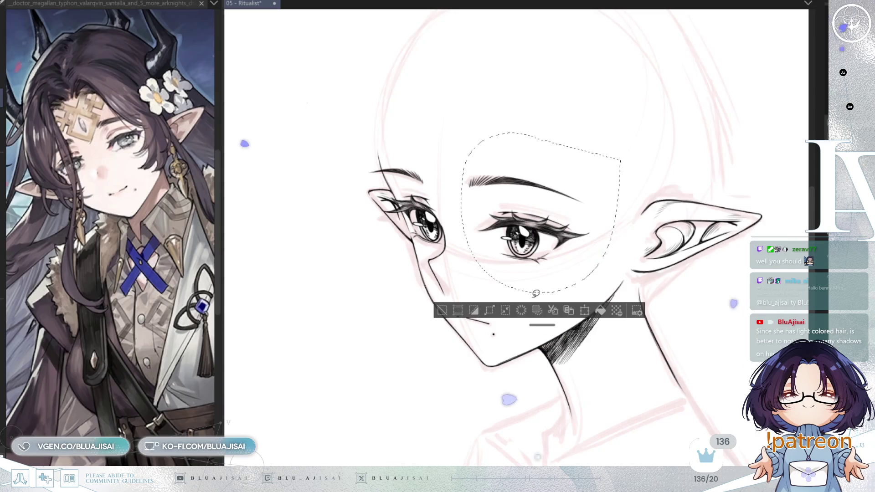
{"action": "key", "text": "ctrl+d"}
{"action": "key", "text": "h"}
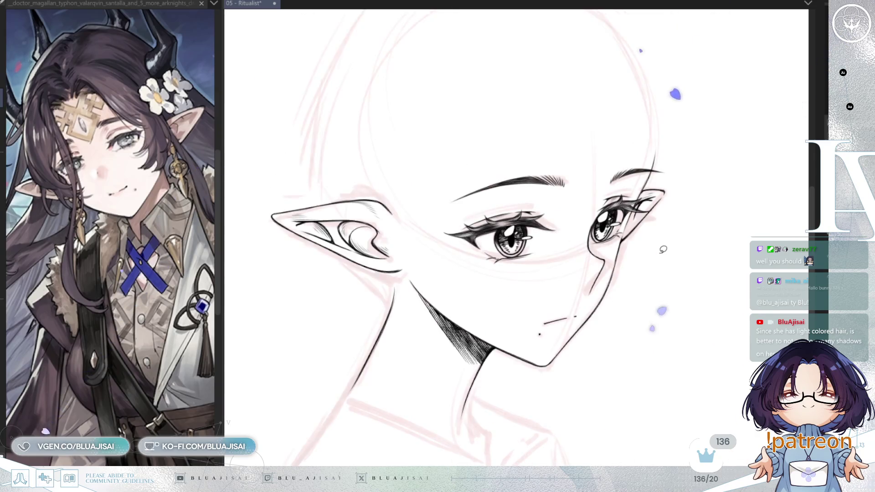
{"action": "key", "text": "h"}
{"action": "key", "text": "h"}
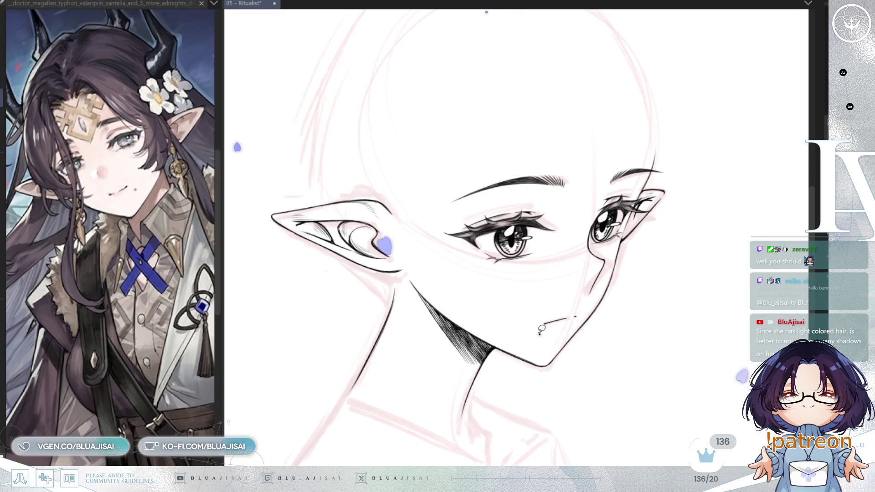
Rotate the mouth slightly counter-clockwise with Free Transform.
{"action": "scroll", "coordinate": [538, 312], "scroll_direction": "up", "scroll_amount": 1}
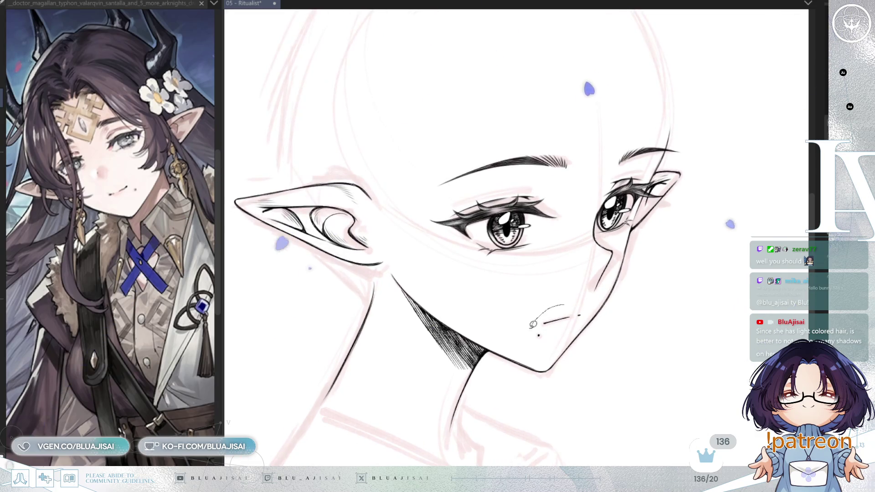
{"action": "left_click_drag", "start_coordinate": [533, 324], "coordinate": [535, 319]}
{"action": "key", "text": "ctrl+t"}
{"action": "left_click_drag", "start_coordinate": [635, 321], "coordinate": [637, 317]}
{"action": "key", "text": "Return"}
{"action": "key", "text": "ctrl+d"}
{"action": "scroll", "coordinate": [595, 438], "scroll_direction": "down", "scroll_amount": 2}
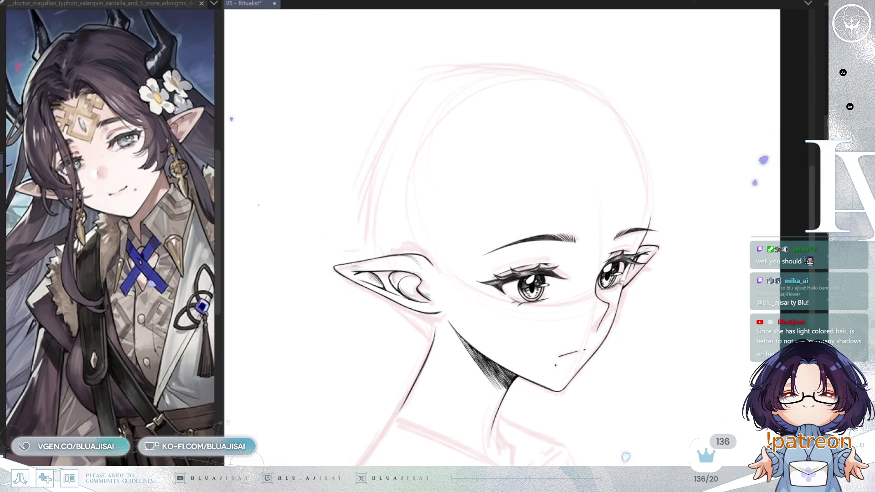
Show the pink hair sketch beneath the inks and shift the reference image to the outfit.
{"action": "left_click_drag", "start_coordinate": [628, 424], "coordinate": [657, 268]}
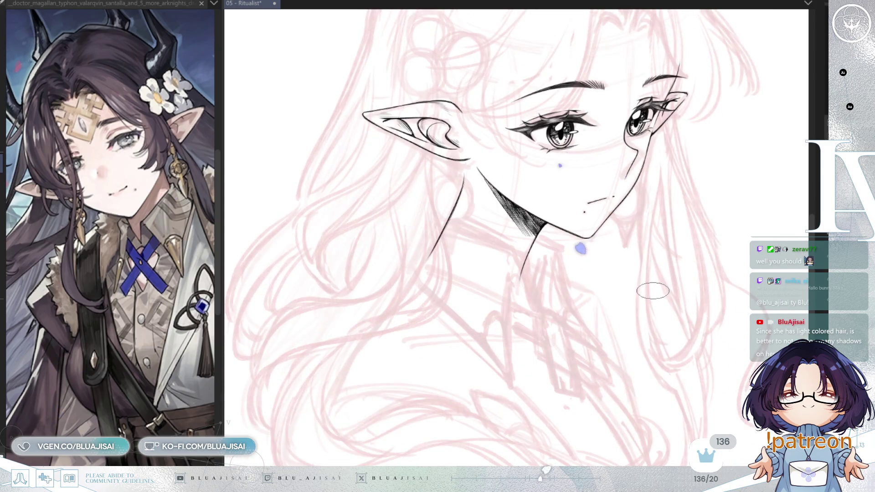
{"action": "key", "text": "h"}
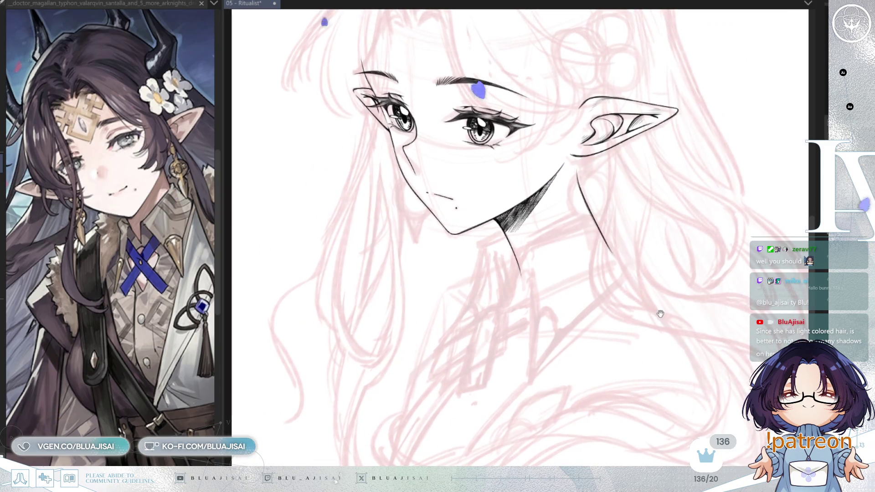
{"action": "left_click_drag", "start_coordinate": [181, 428], "coordinate": [144, 415]}
{"action": "left_click", "coordinate": [434, 357]}
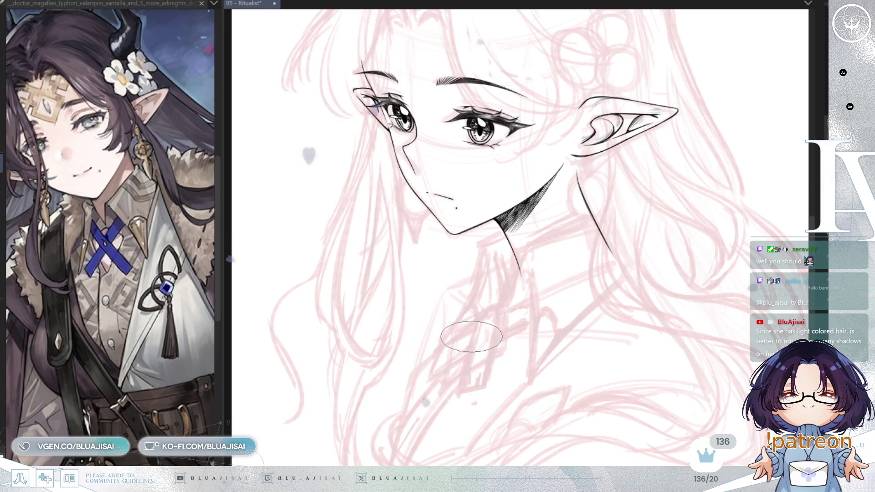
Save the illustration, then ink a long line down the neck.
{"action": "key", "text": "ctrl+s"}
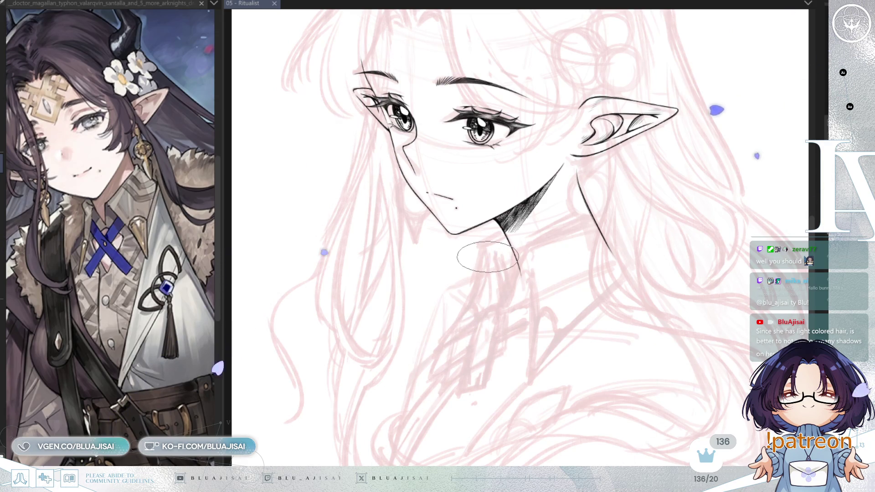
{"action": "scroll", "coordinate": [550, 226], "scroll_direction": "up", "scroll_amount": 1}
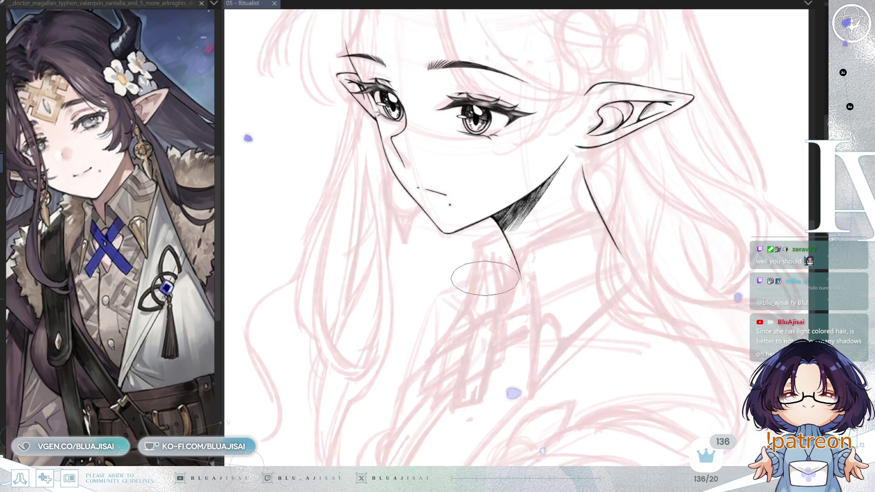
{"action": "scroll", "coordinate": [579, 209], "scroll_direction": "up", "scroll_amount": 1}
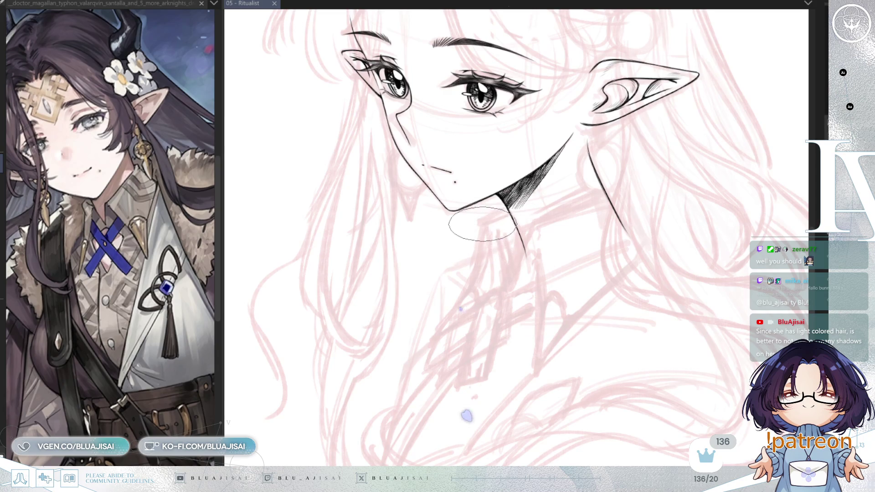
{"action": "left_click_drag", "start_coordinate": [482, 237], "coordinate": [436, 329]}
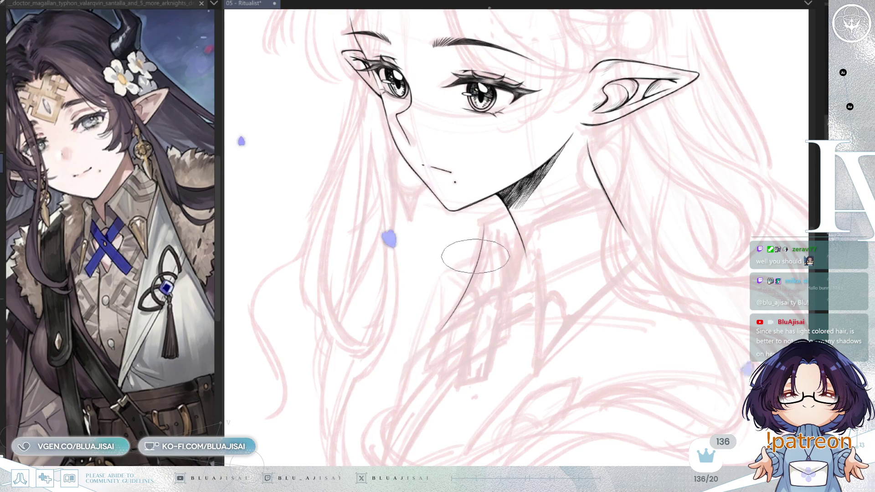
Ink the neck contours below the jaw and toward the shoulder, redoing stray strokes.
{"action": "key", "text": "ctrl+z"}
{"action": "left_click_drag", "start_coordinate": [500, 209], "coordinate": [482, 239]}
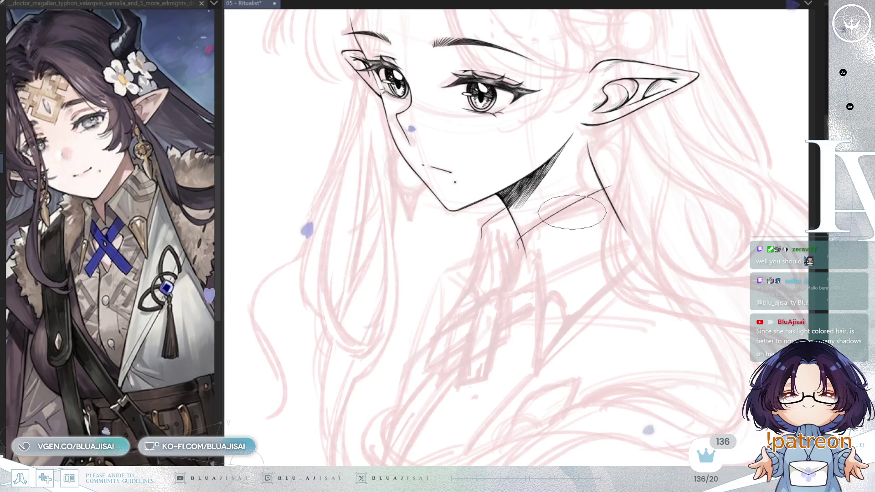
{"action": "left_click_drag", "start_coordinate": [531, 232], "coordinate": [617, 179]}
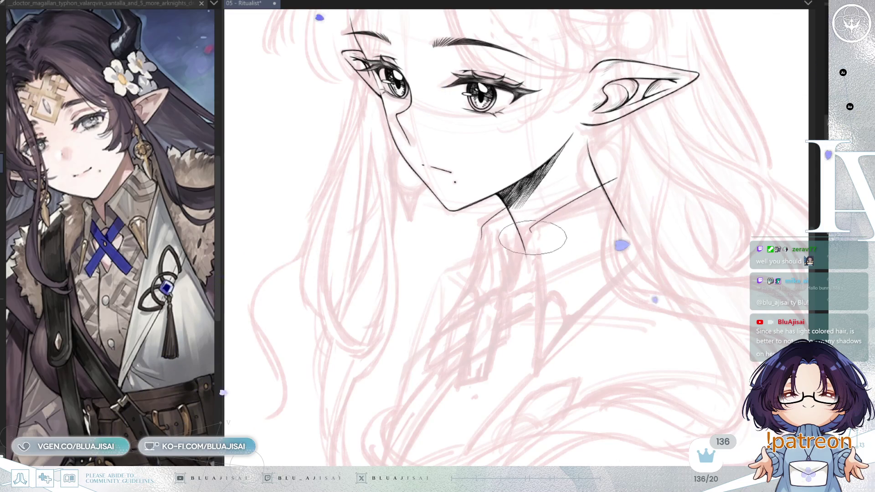
{"action": "left_click_drag", "start_coordinate": [529, 253], "coordinate": [514, 294]}
{"action": "left_click_drag", "start_coordinate": [530, 234], "coordinate": [515, 291]}
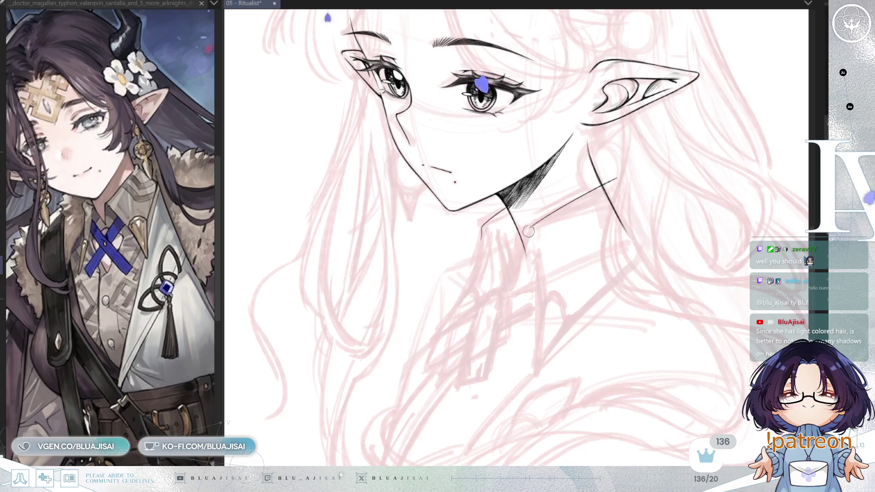
{"action": "left_click_drag", "start_coordinate": [525, 251], "coordinate": [514, 285]}
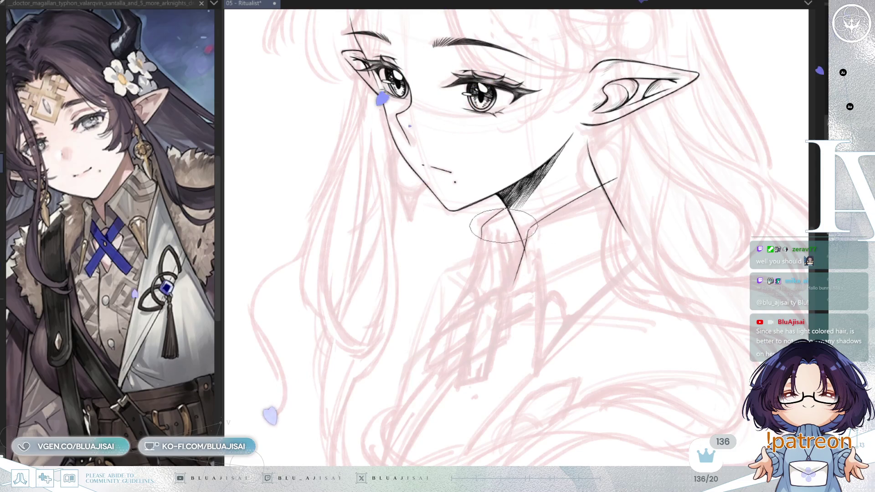
{"action": "left_click_drag", "start_coordinate": [495, 213], "coordinate": [482, 237]}
{"action": "key", "text": "ctrl+z"}
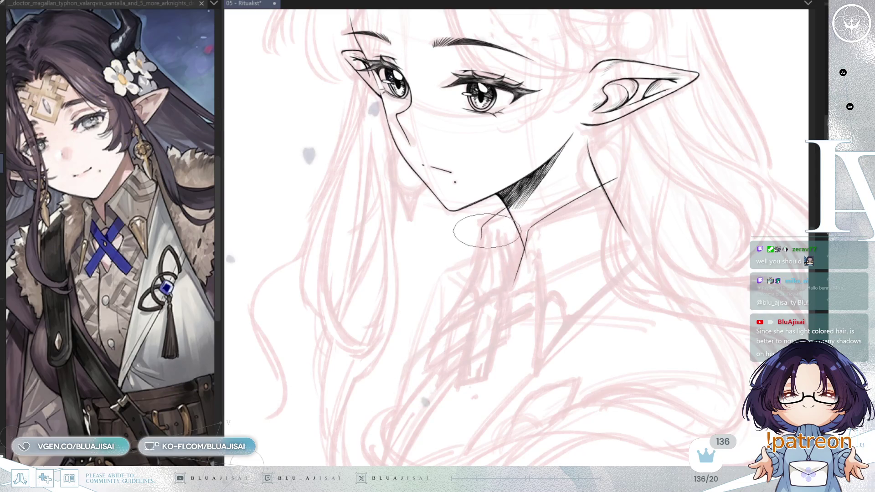
{"action": "key", "text": "h"}
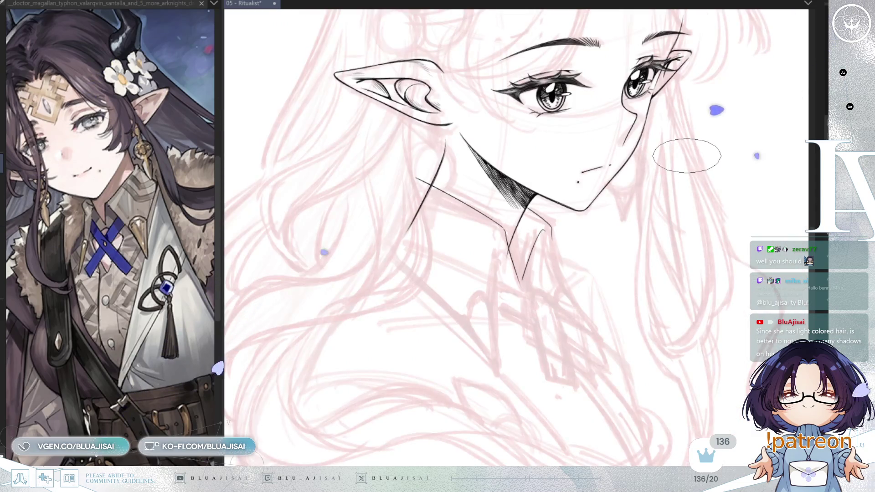
{"action": "key", "text": "h"}
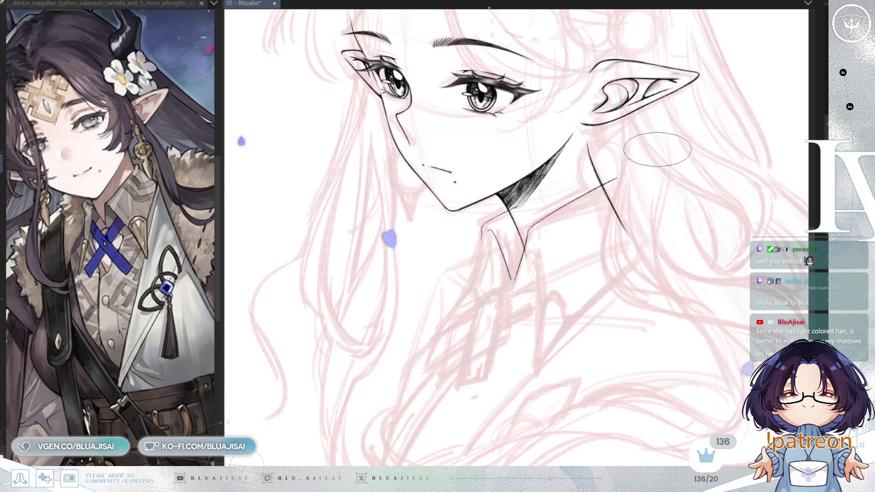
Ink the collar's left edge and a diagonal collar line, redrawing unsatisfying attempts.
{"action": "left_click_drag", "start_coordinate": [483, 225], "coordinate": [460, 295]}
{"action": "key", "text": "ctrl+z"}
{"action": "left_click_drag", "start_coordinate": [484, 225], "coordinate": [453, 304]}
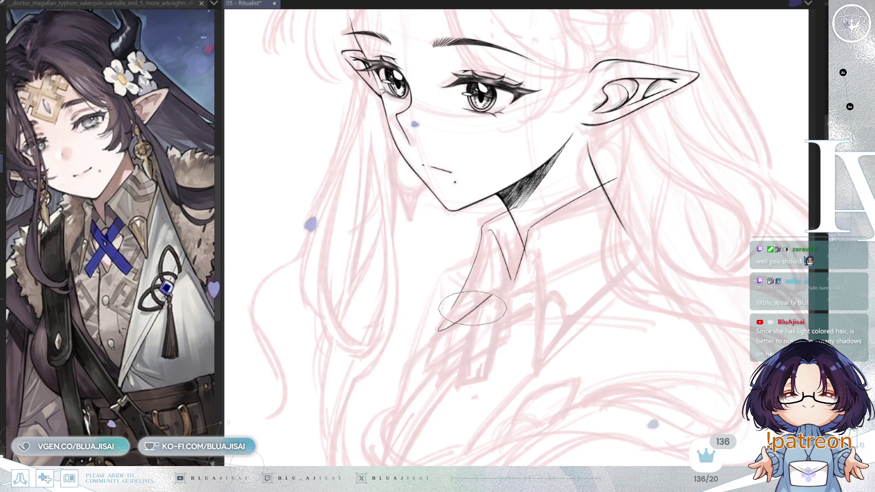
{"action": "left_click_drag", "start_coordinate": [504, 274], "coordinate": [439, 328]}
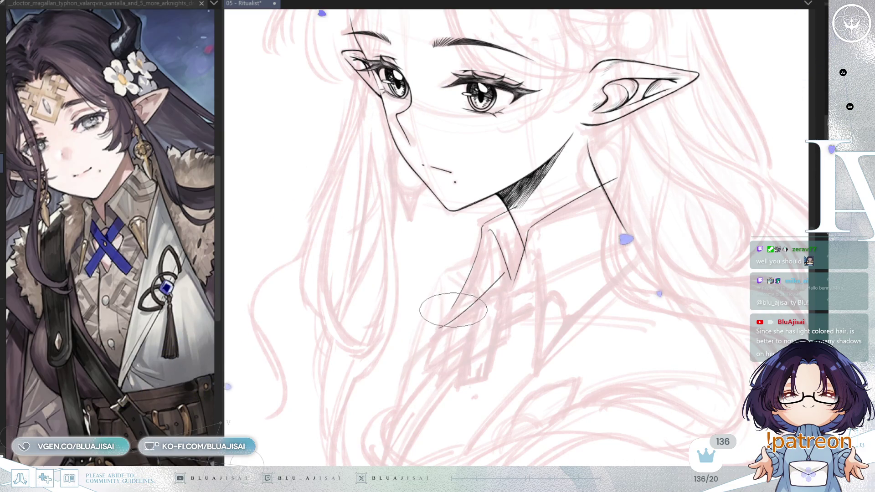
{"action": "key", "text": "ctrl+z"}
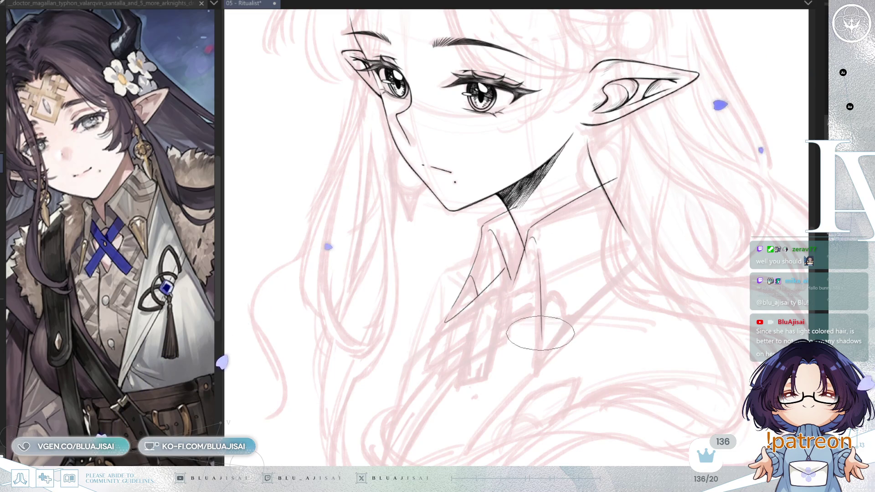
Ink the long outer collar edge toward the far shoulder and a small fold stroke below.
{"action": "mouse_move", "coordinate": [537, 239]}
{"action": "left_mouse_down"}
{"action": "mouse_move", "coordinate": [545, 345]}
{"action": "mouse_move", "coordinate": [644, 244]}
{"action": "left_mouse_up"}
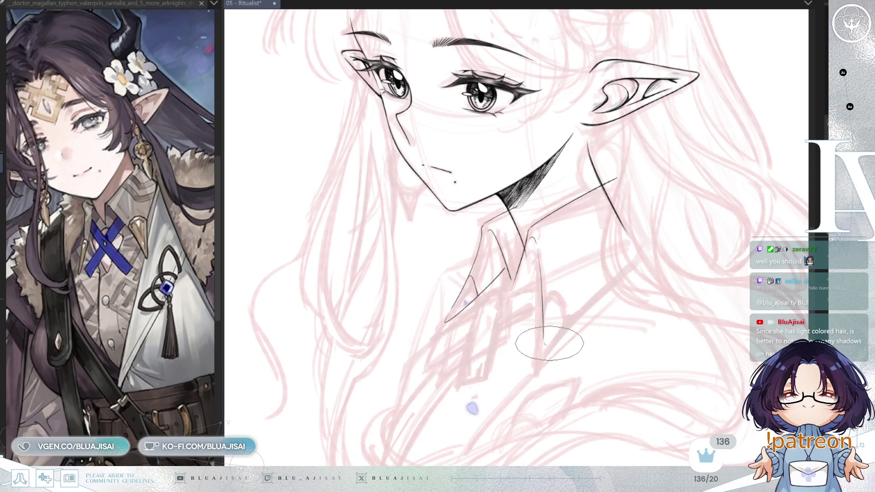
{"action": "key", "text": "h"}
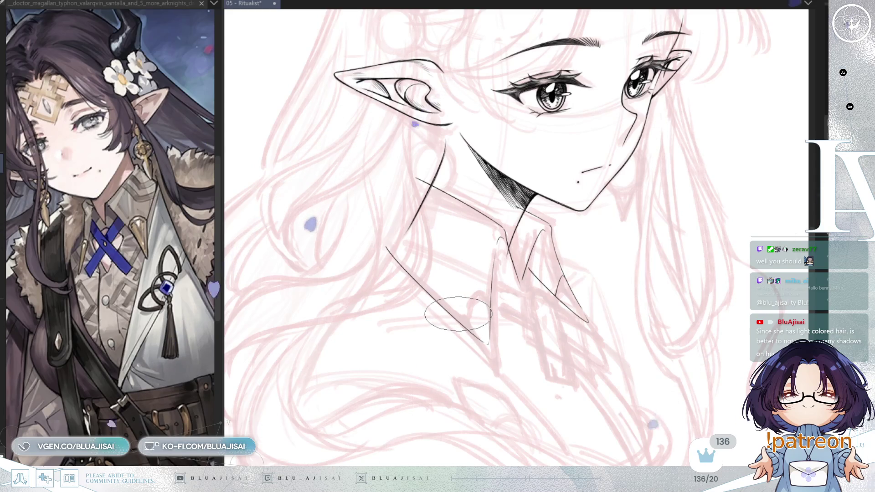
{"action": "left_click_drag", "start_coordinate": [458, 317], "coordinate": [471, 292]}
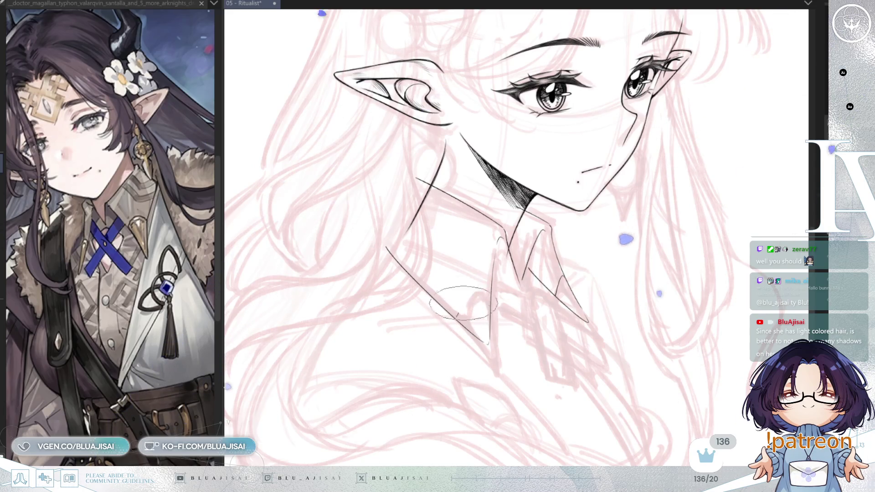
{"action": "key", "text": "h"}
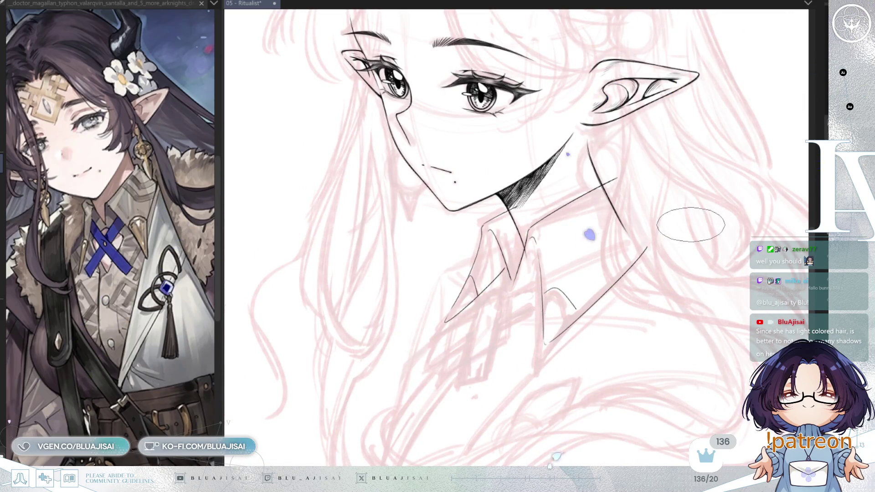
{"action": "scroll", "coordinate": [691, 224], "scroll_direction": "down", "scroll_amount": 1}
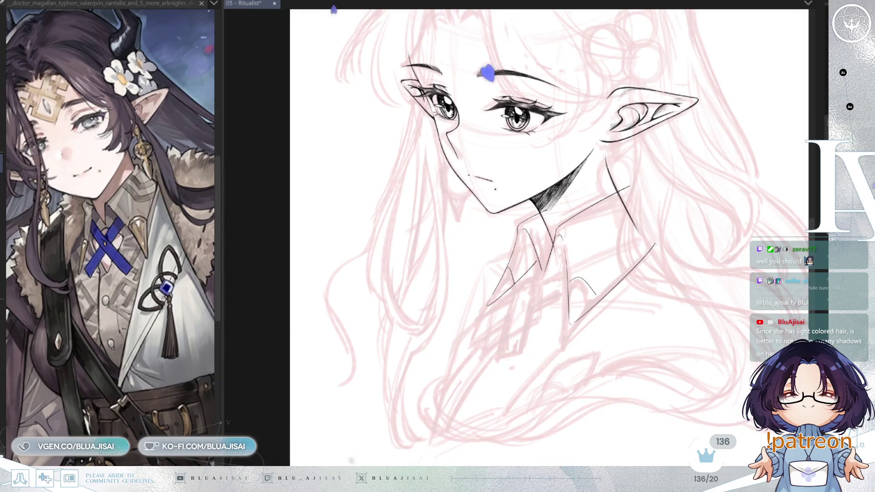
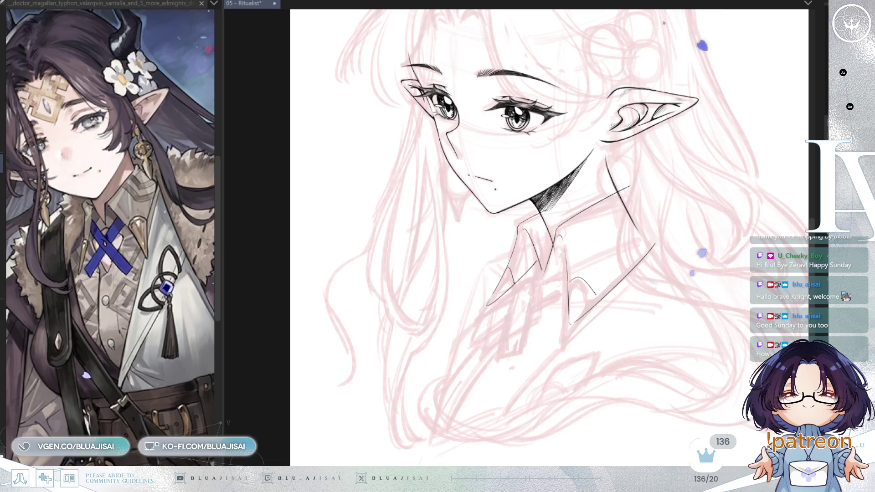
Ink the left edge of the narrow band below the collar's V and close its bottom edge.
{"action": "scroll", "coordinate": [603, 206], "scroll_direction": "down", "scroll_amount": 2}
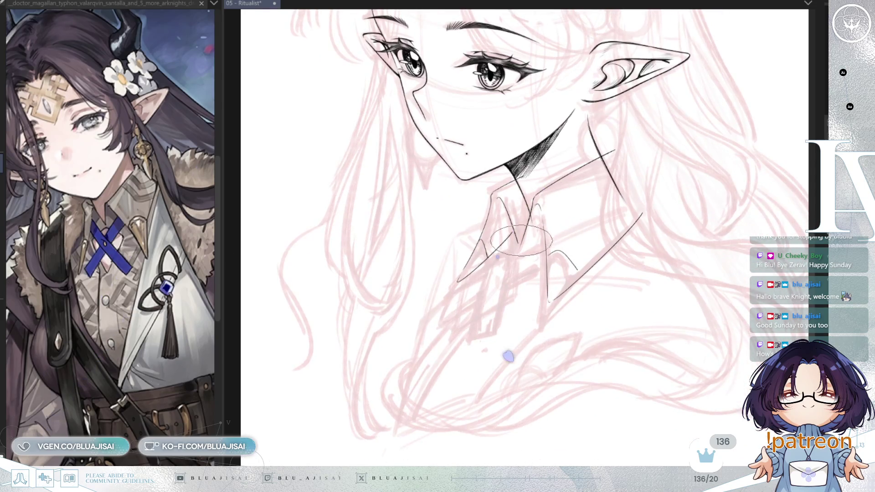
{"action": "scroll", "coordinate": [531, 216], "scroll_direction": "up", "scroll_amount": 2}
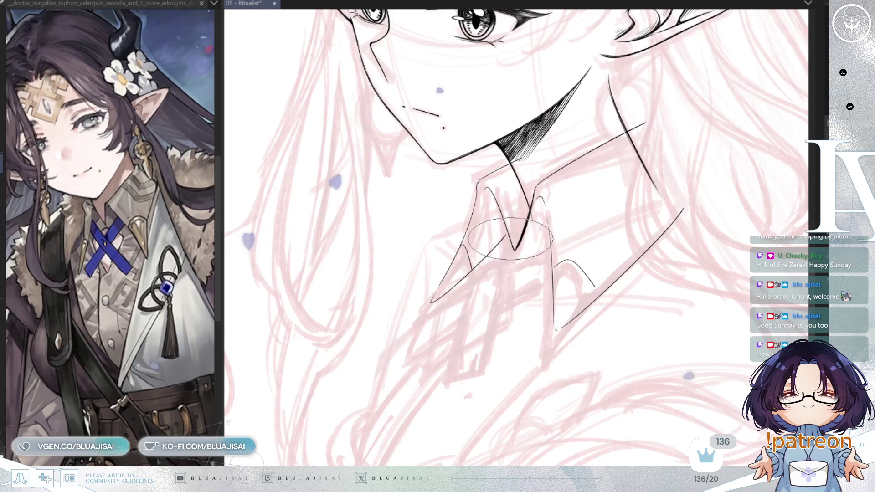
{"action": "left_click_drag", "start_coordinate": [533, 246], "coordinate": [531, 210]}
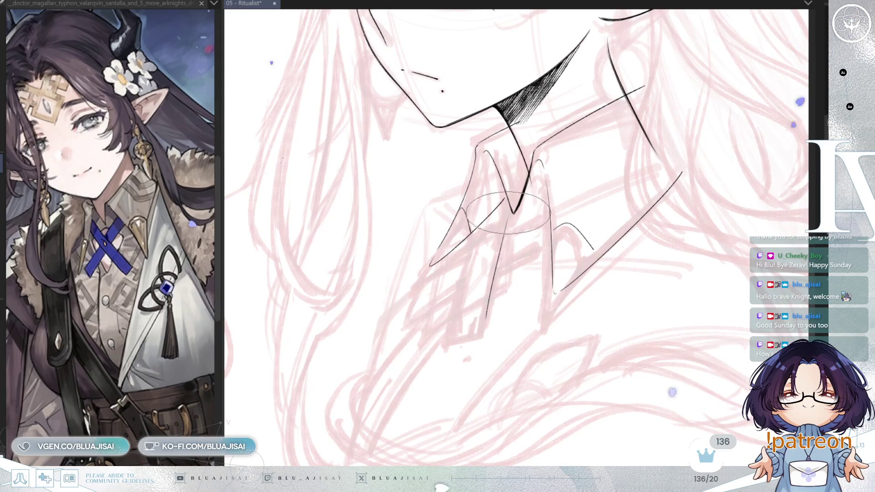
{"action": "left_click_drag", "start_coordinate": [508, 215], "coordinate": [486, 326]}
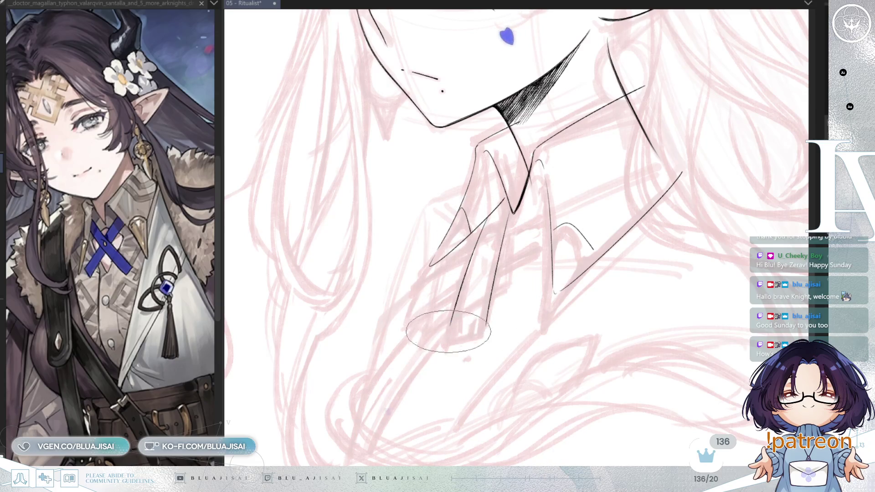
{"action": "left_click_drag", "start_coordinate": [453, 322], "coordinate": [482, 333]}
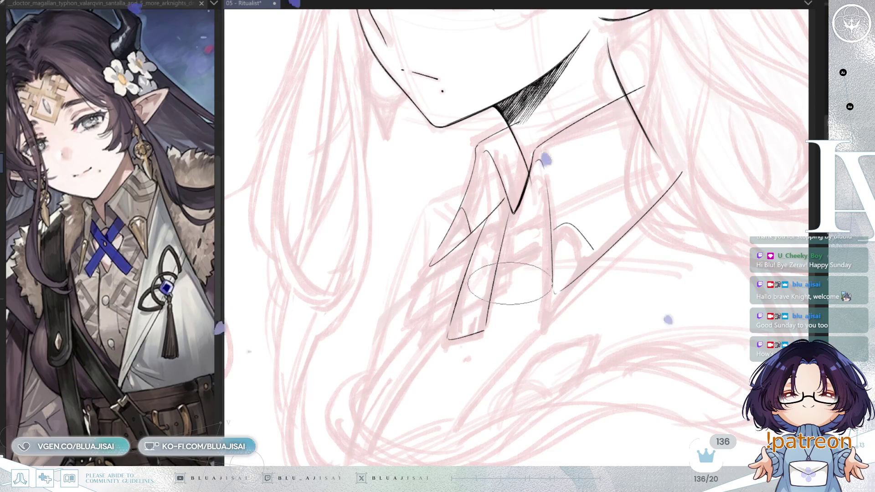
{"action": "scroll", "coordinate": [504, 280], "scroll_direction": "up", "scroll_amount": 1}
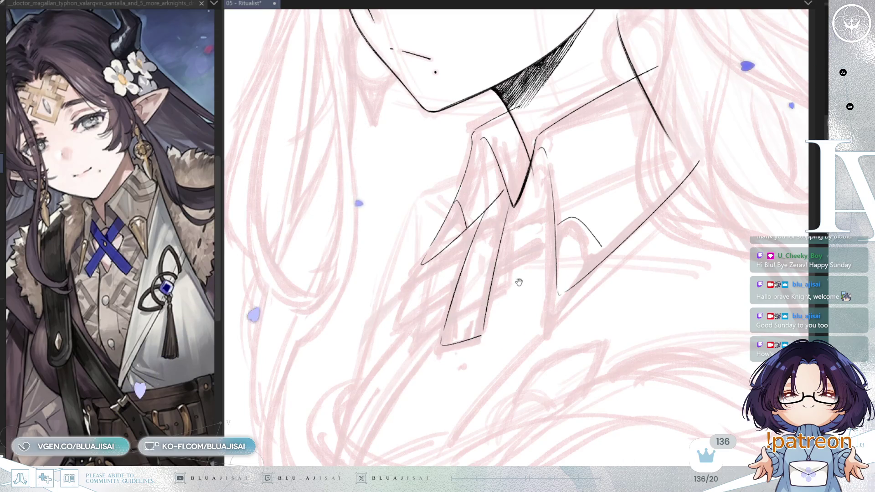
With the canvas rotated, ink two parallel diagonal strap lines across the collar band.
{"action": "left_click_drag", "start_coordinate": [518, 297], "coordinate": [458, 305]}
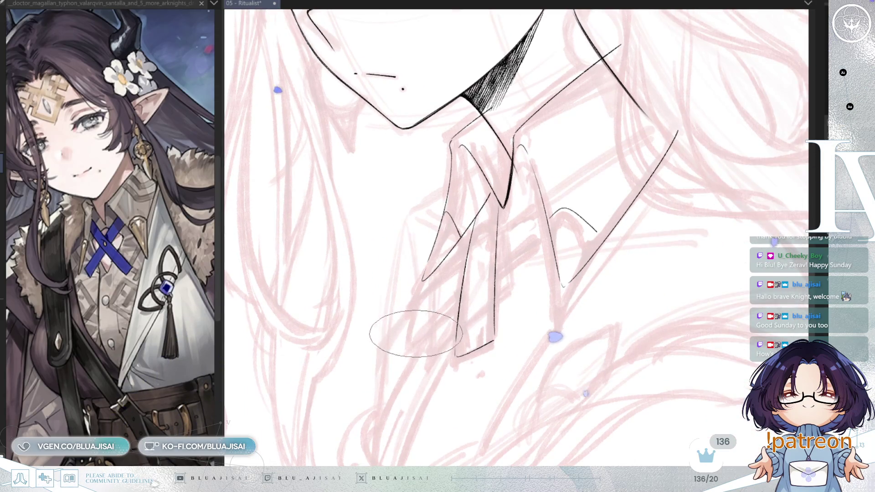
{"action": "left_click_drag", "start_coordinate": [414, 340], "coordinate": [499, 269]}
{"action": "left_click_drag", "start_coordinate": [539, 240], "coordinate": [499, 269]}
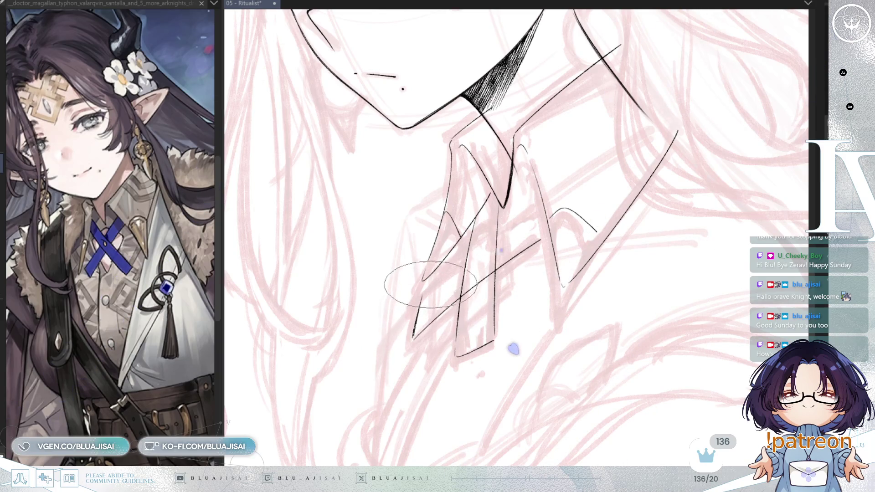
{"action": "left_click_drag", "start_coordinate": [424, 291], "coordinate": [534, 210]}
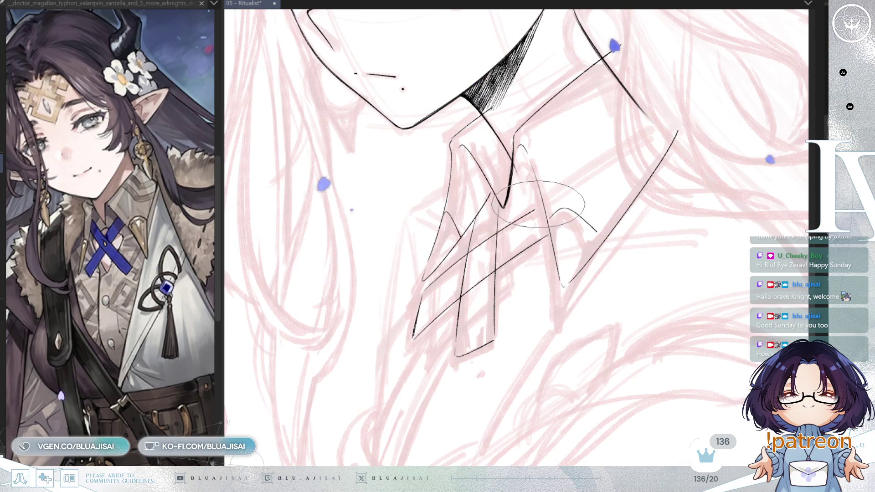
With the canvas rotated back, redraw the long chest strap diagonal until it fits, then add one above it.
{"action": "key", "text": "End"}
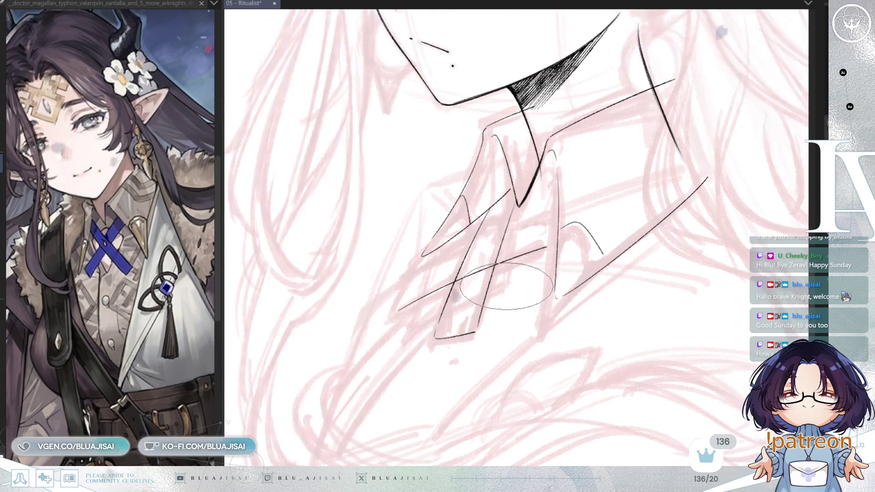
{"action": "left_click_drag", "start_coordinate": [392, 318], "coordinate": [547, 235]}
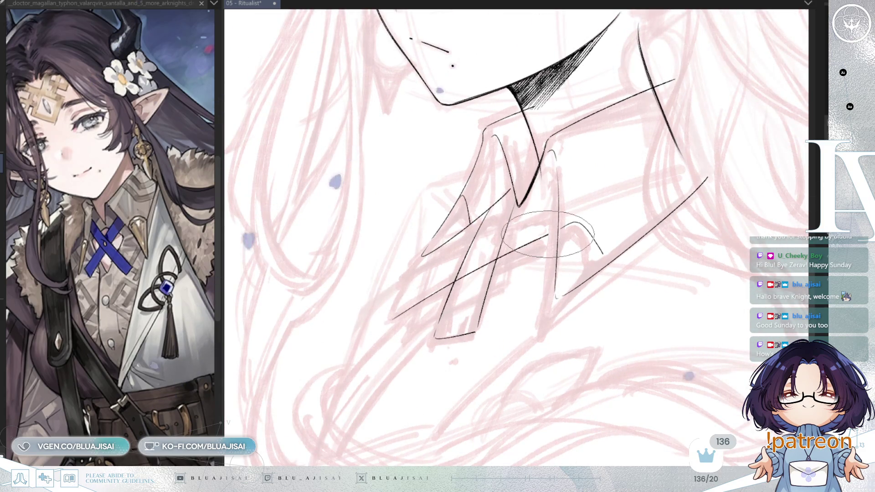
{"action": "key", "text": "ctrl+z"}
{"action": "left_click_drag", "start_coordinate": [395, 314], "coordinate": [534, 228]}
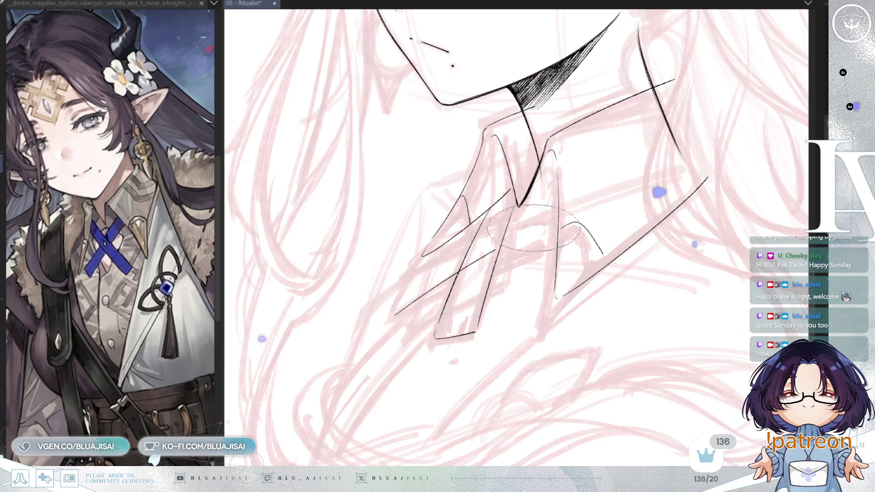
{"action": "key", "text": "ctrl+z"}
{"action": "left_click_drag", "start_coordinate": [393, 315], "coordinate": [549, 223]}
{"action": "key", "text": "ctrl+z"}
{"action": "left_click_drag", "start_coordinate": [398, 312], "coordinate": [556, 224]}
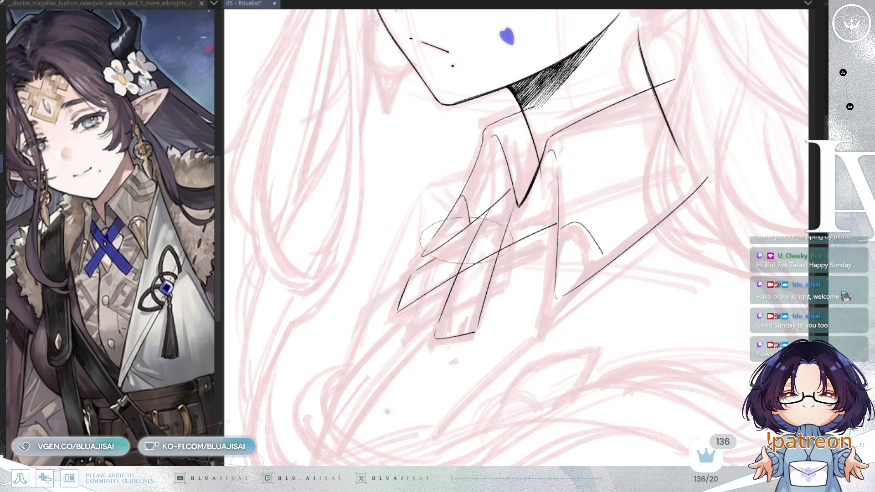
{"action": "left_click_drag", "start_coordinate": [411, 274], "coordinate": [549, 196]}
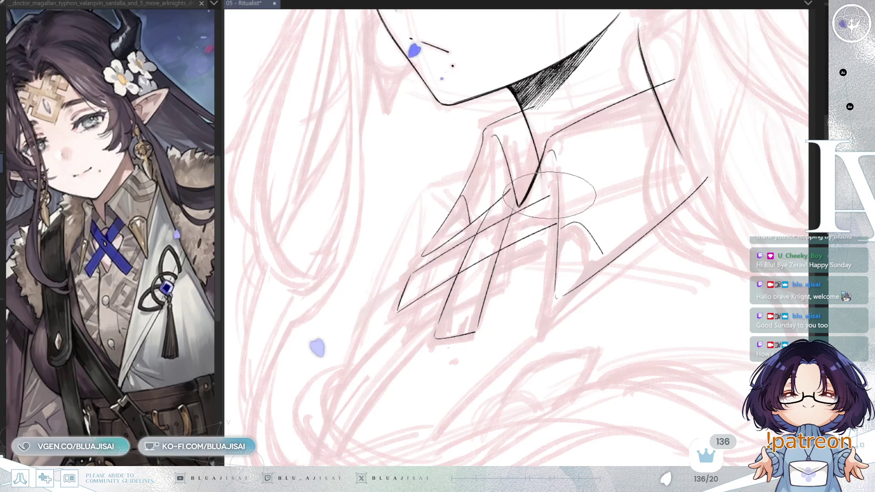